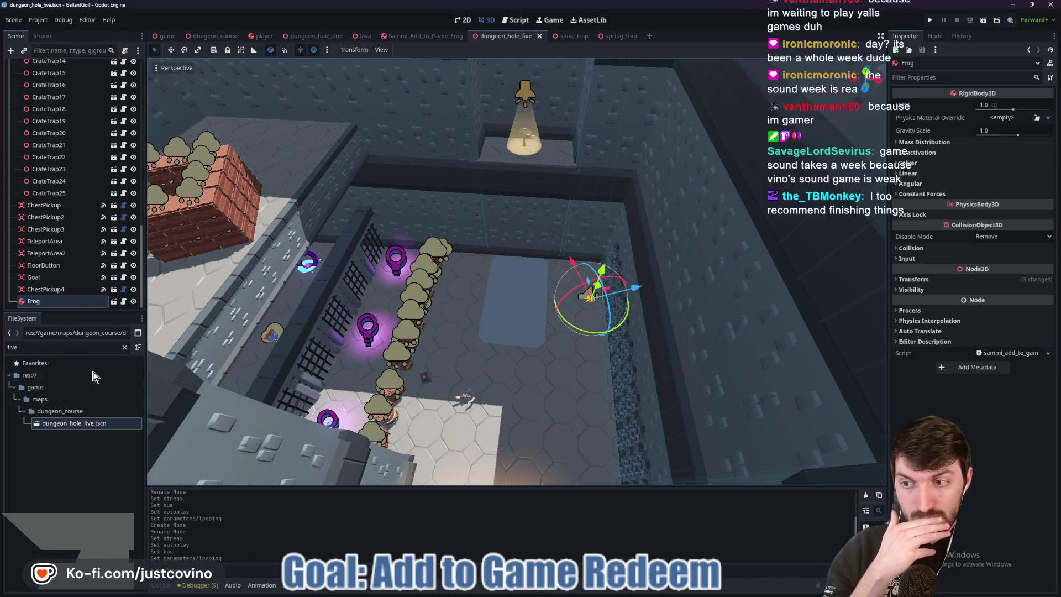
# - Export Action 4 Loop.ogg from Eagle into the gallant_golf/assets/music folder
pyautogui.click(123, 348)
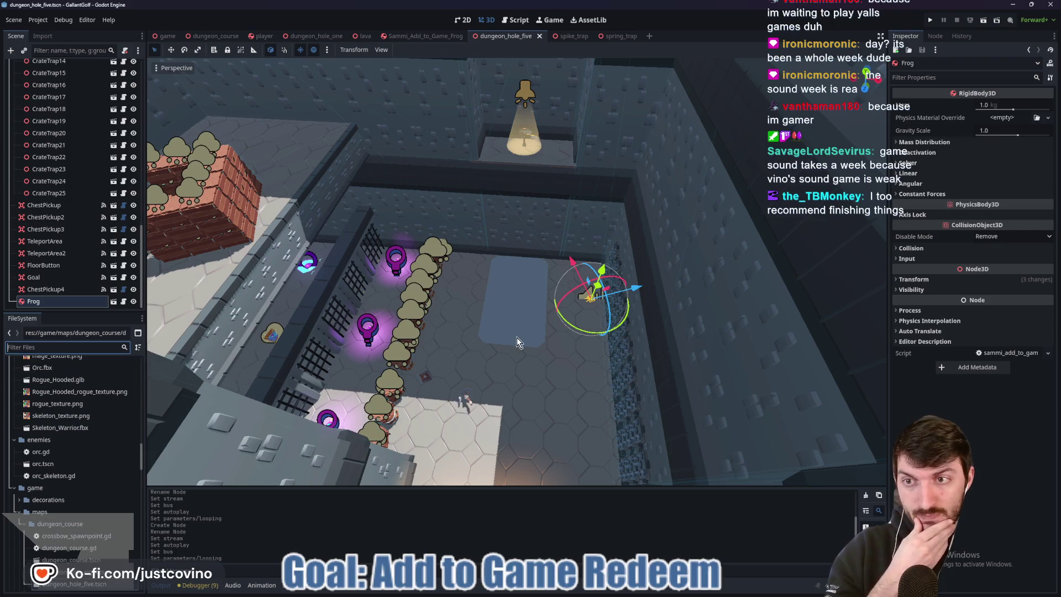
pyautogui.click(625, 594)
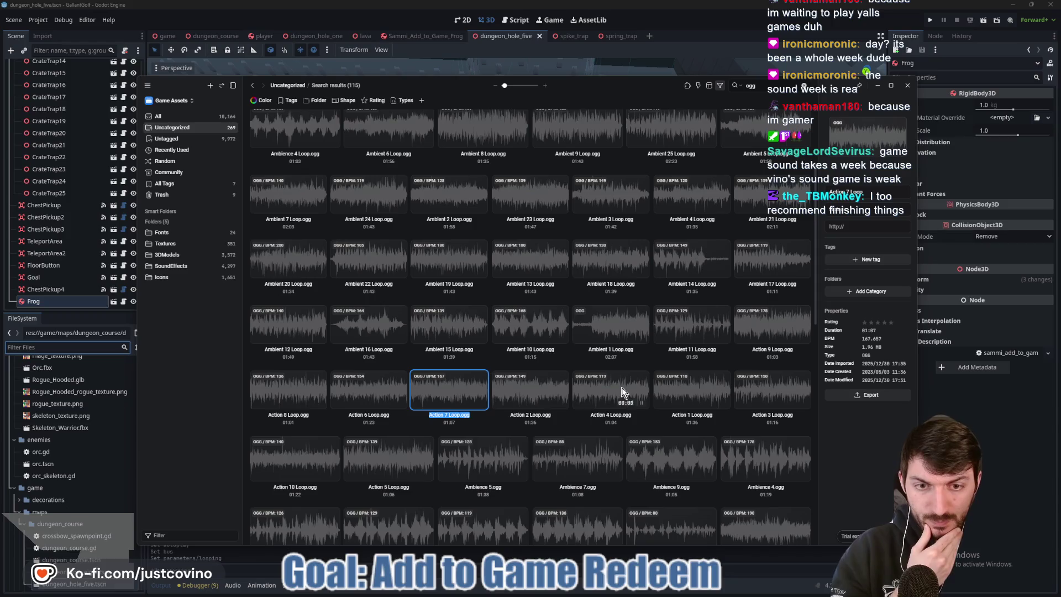
pyautogui.click(590, 397)
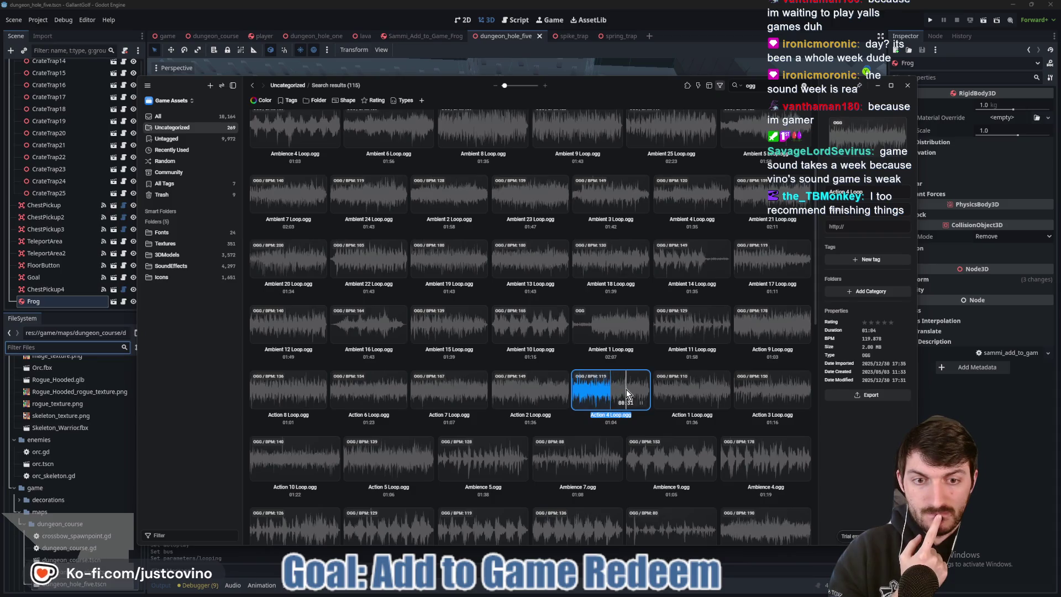
pyautogui.click(866, 401)
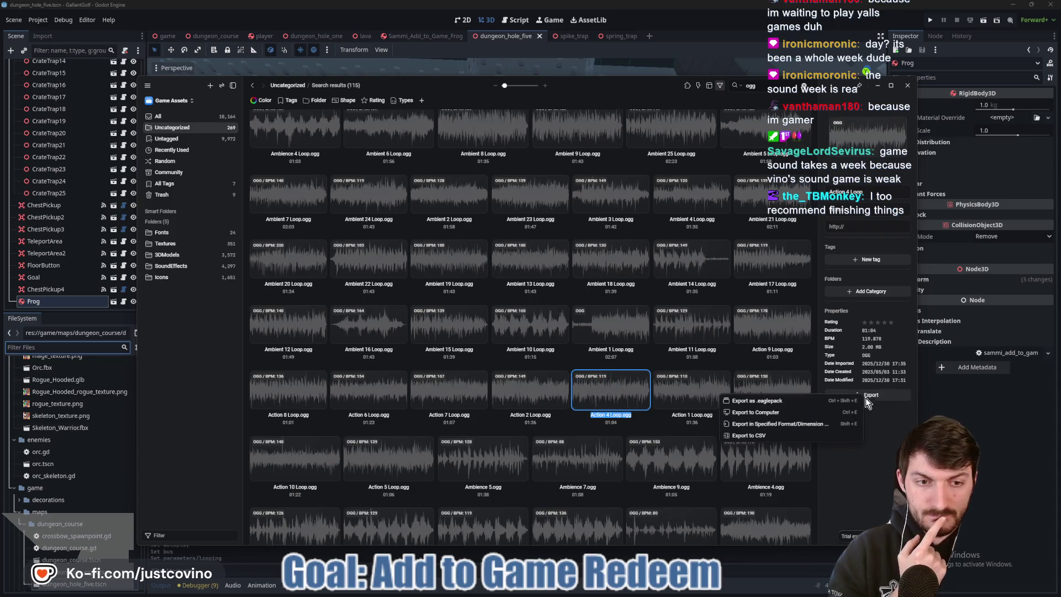
pyautogui.click(804, 412)
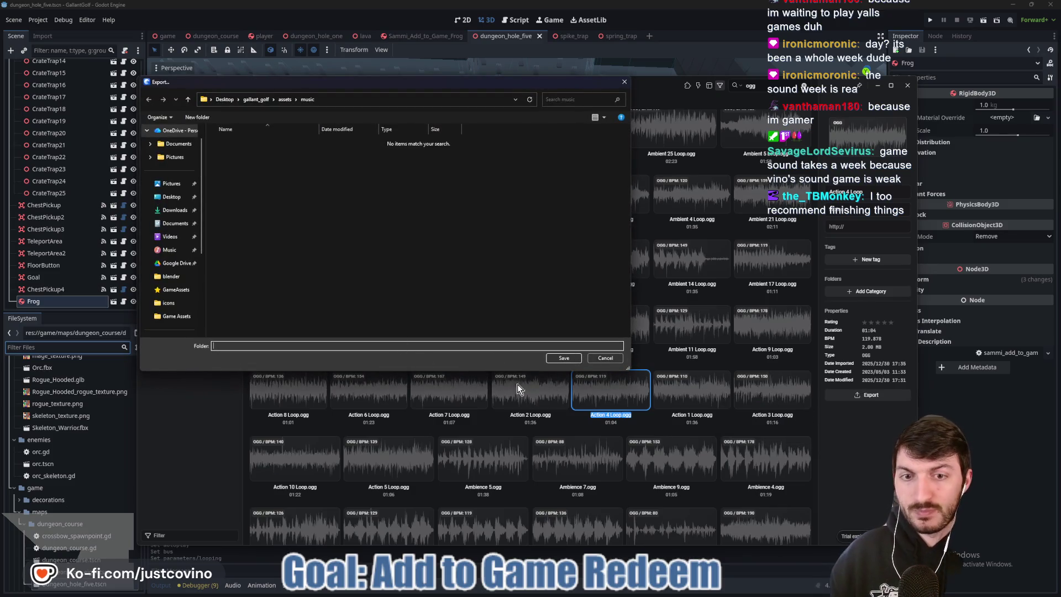
pyautogui.click(562, 358)
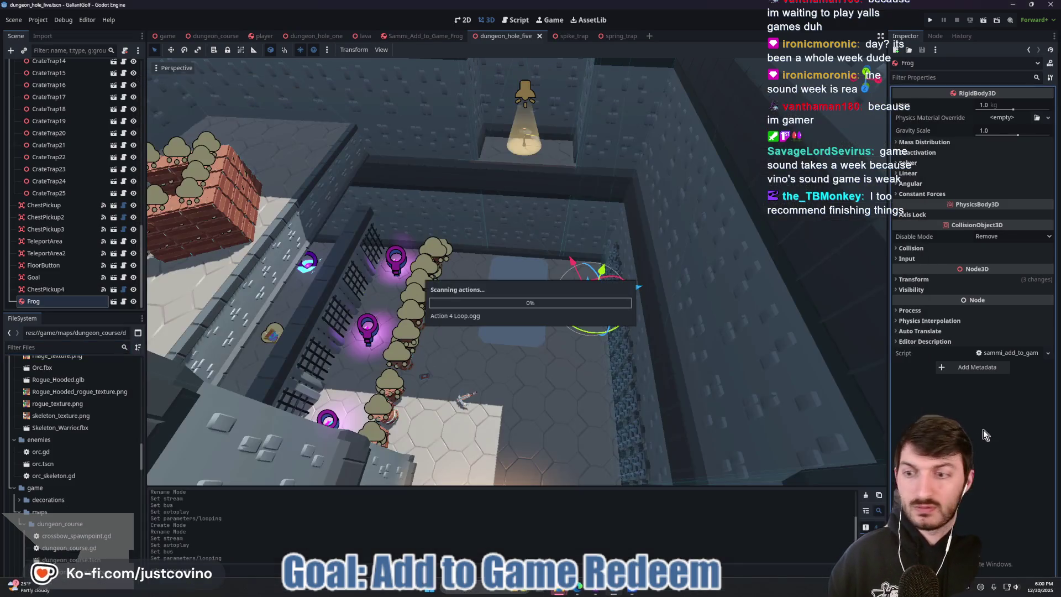
# - Rename Action 4 Loop.ogg in the FileSystem dock to hole5_music.ogg
pyautogui.scroll(-5, 69, 457)
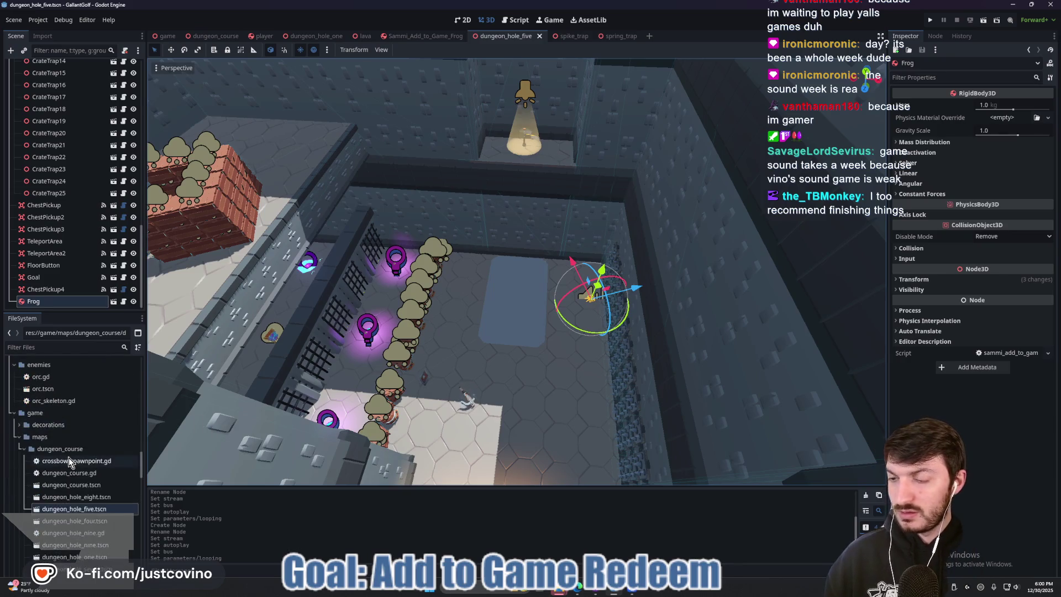
pyautogui.scroll(2, 68, 458)
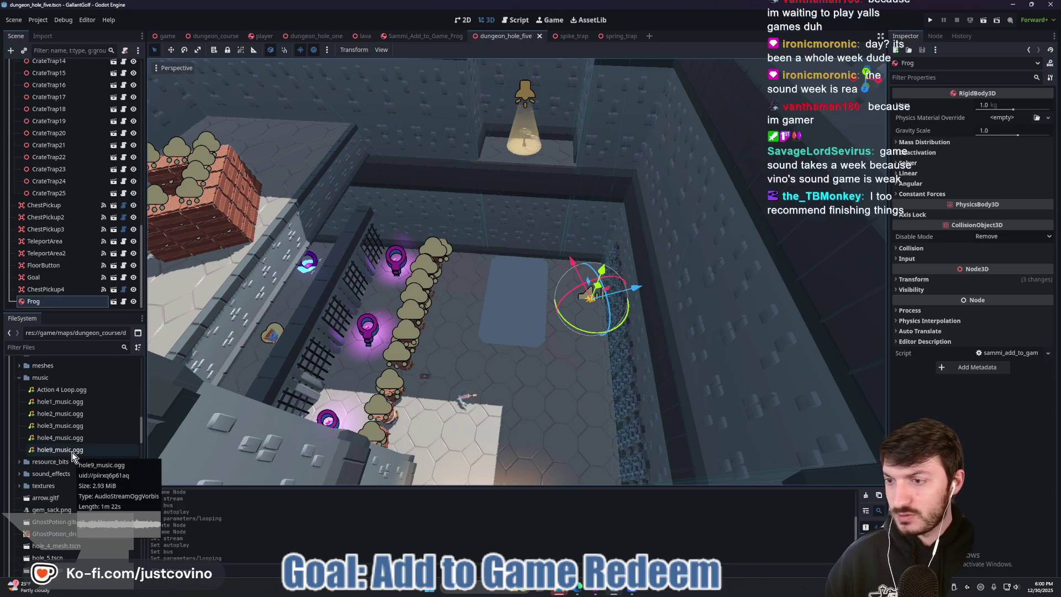
pyautogui.click(62, 394)
pyautogui.rightClick(62, 393)
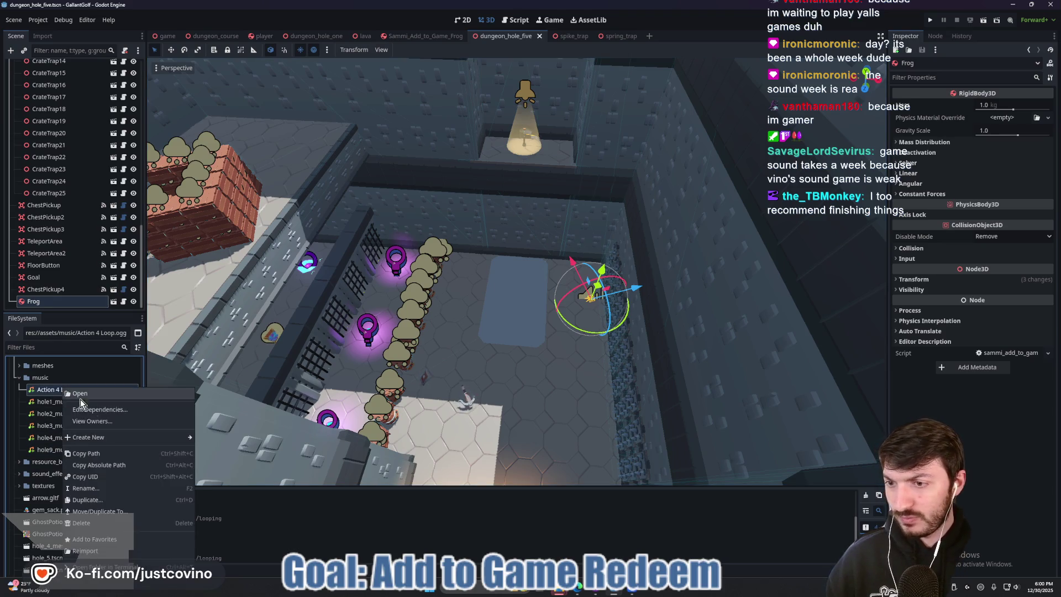
pyautogui.click(101, 489)
pyautogui.write('hole5_mu')
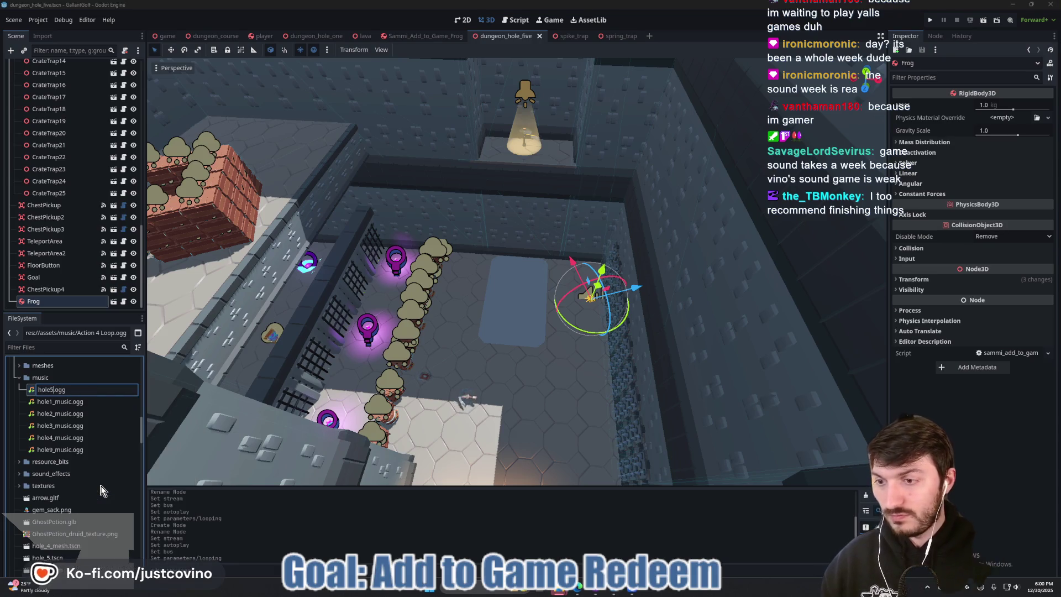
pyautogui.write('sic')
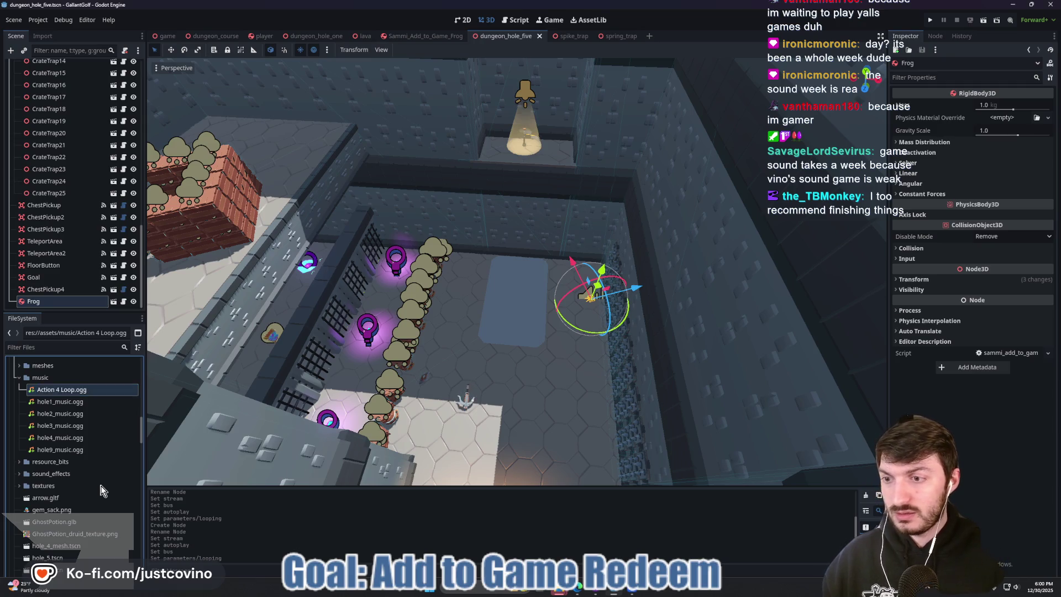
pyautogui.press('Return')
pyautogui.scroll(10, 72, 165)
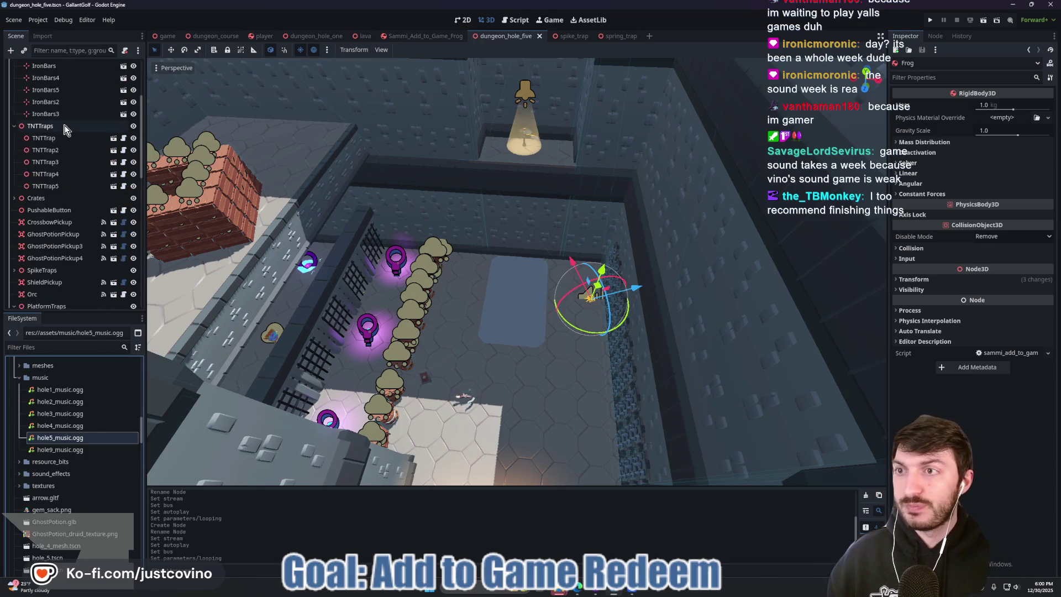
# - Add an AudioStreamPlayer named Music as a child of DungeonHoleFive
pyautogui.click(46, 67)
pyautogui.hotkey('ctrl', 'a')
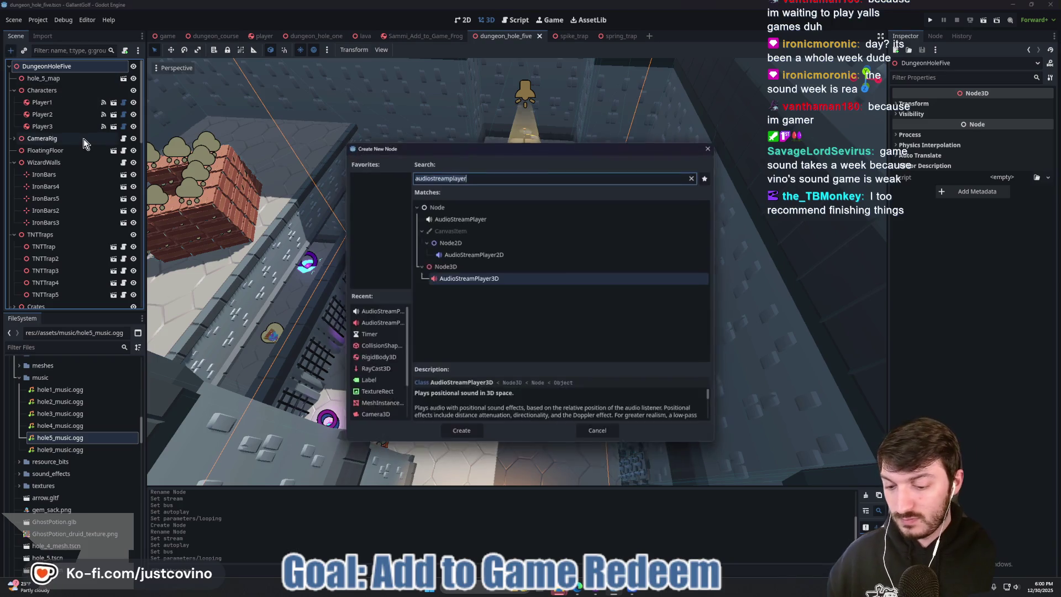
pyautogui.write('aud')
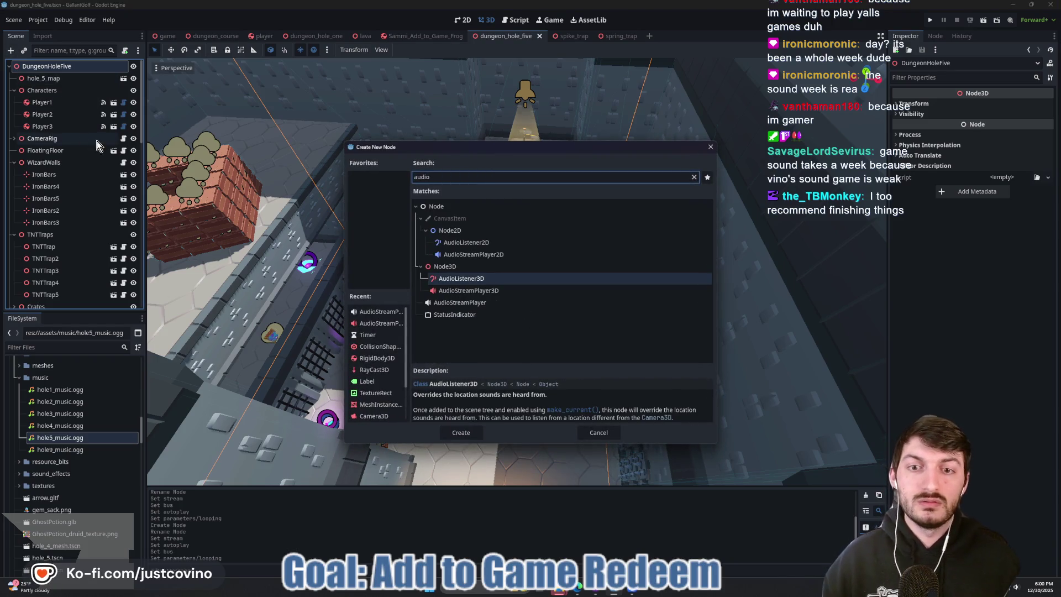
pyautogui.write('io')
pyautogui.click(479, 302)
pyautogui.click(461, 431)
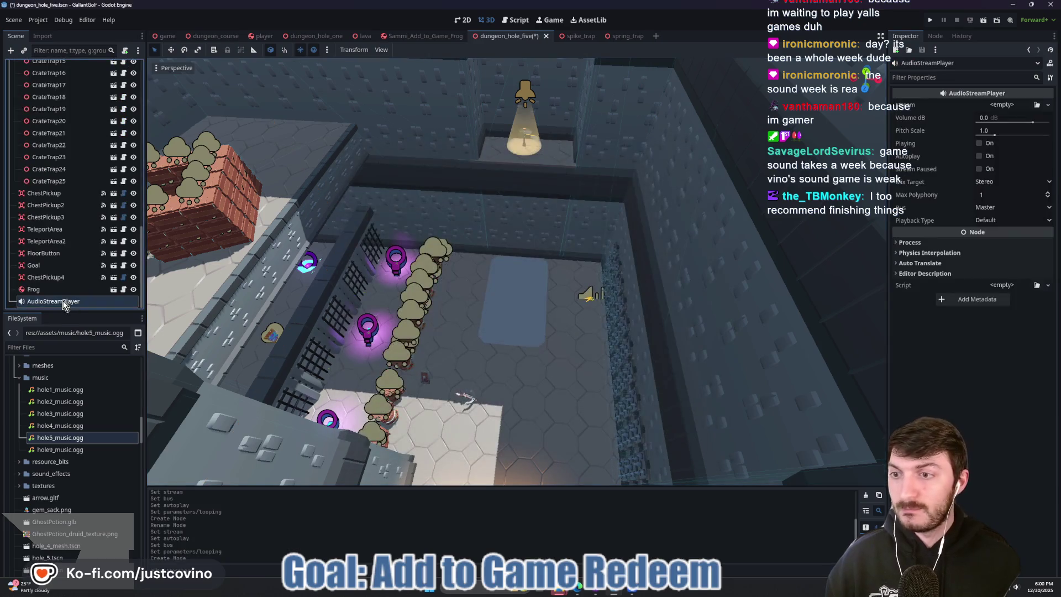
pyautogui.write('c')
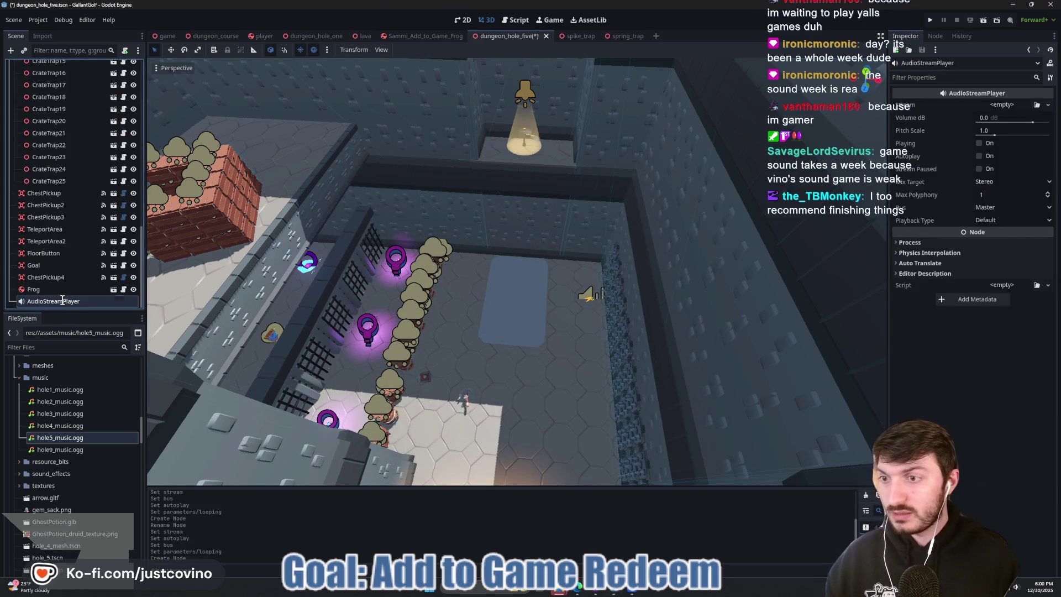
pyautogui.write('Music')
pyautogui.press('Return')
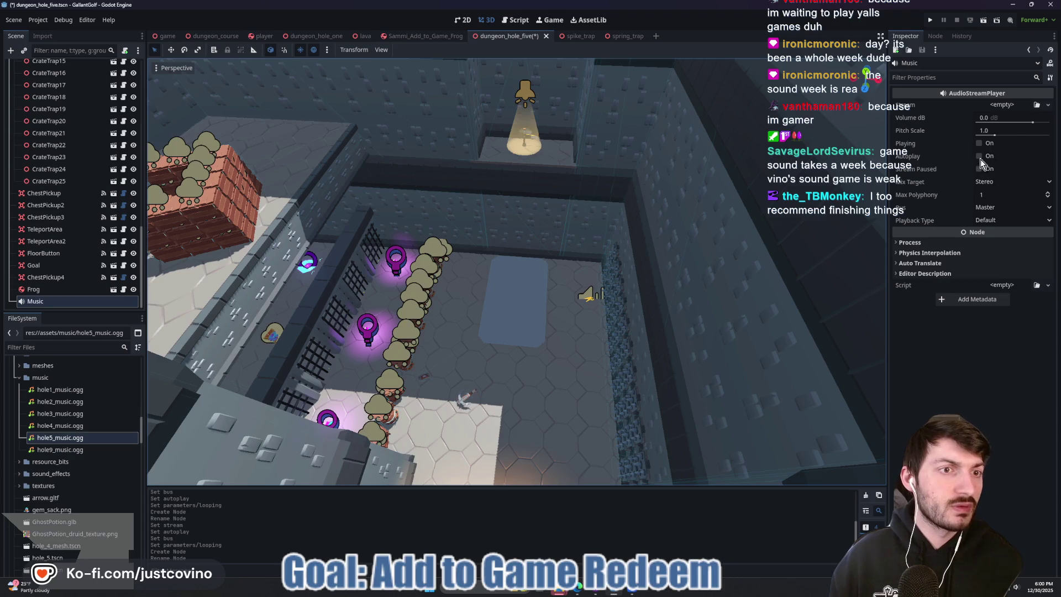
# - Set the Music player to stream hole5_music.ogg with autoplay, Music bus and looping, then save
pyautogui.click(1002, 105)
pyautogui.click(994, 255)
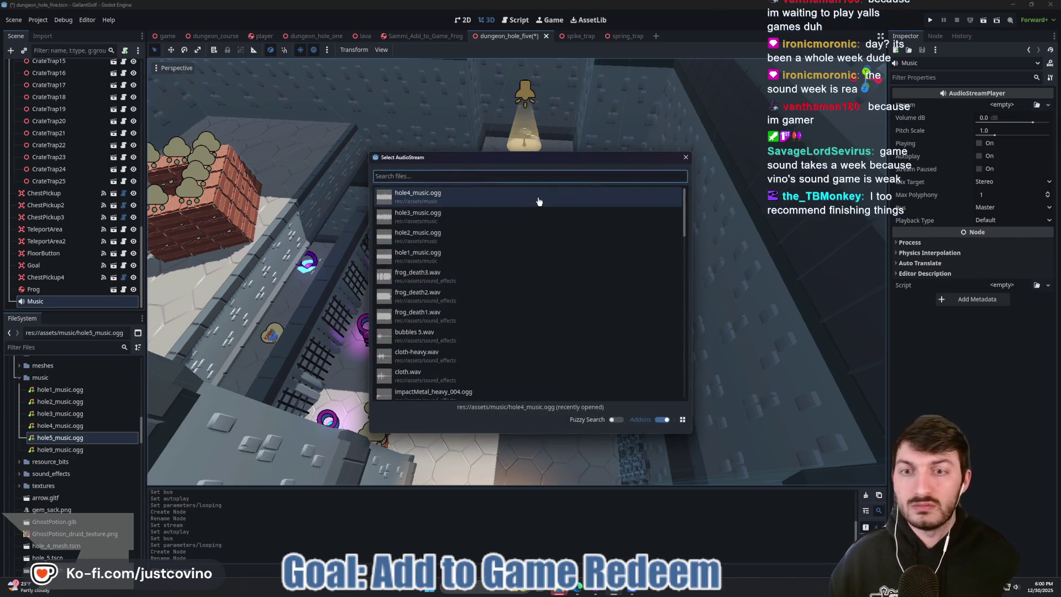
pyautogui.write('hole5')
pyautogui.press('Return')
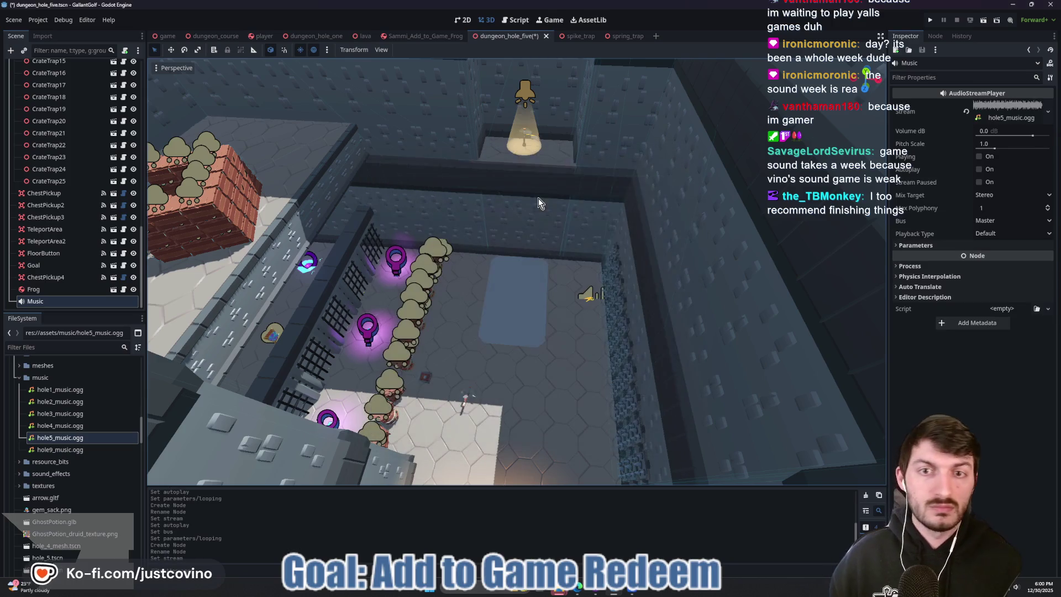
pyautogui.click(979, 170)
pyautogui.click(999, 217)
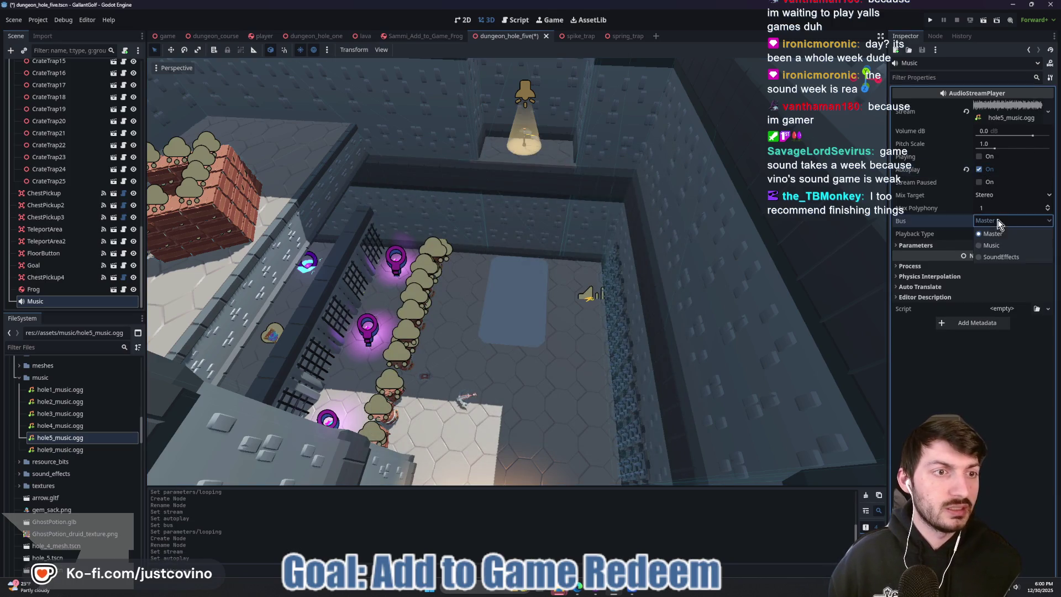
pyautogui.click(1002, 249)
pyautogui.click(1001, 246)
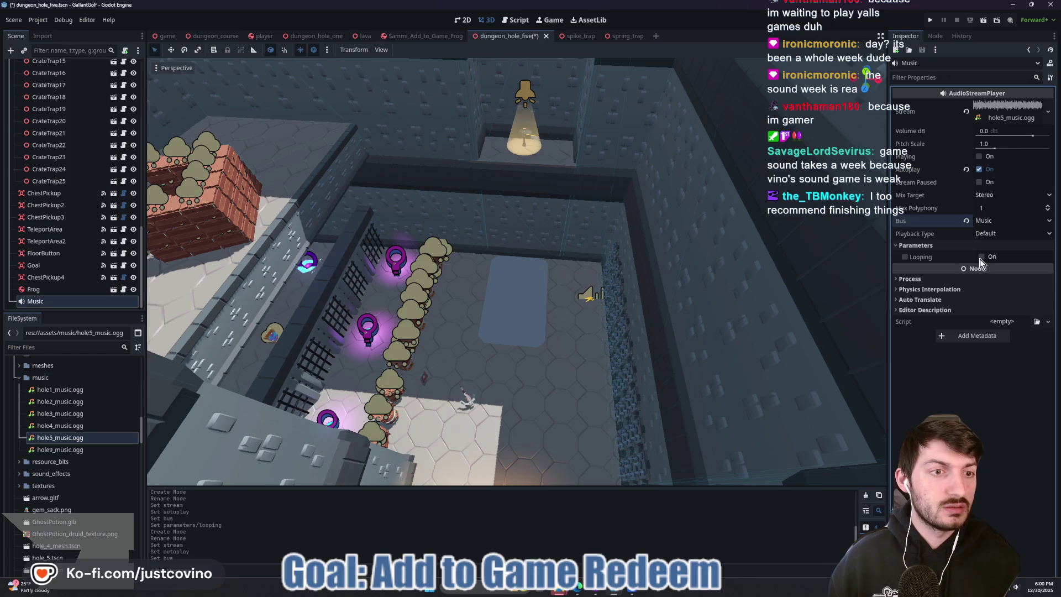
pyautogui.click(981, 256)
pyautogui.hotkey('ctrl', 's')
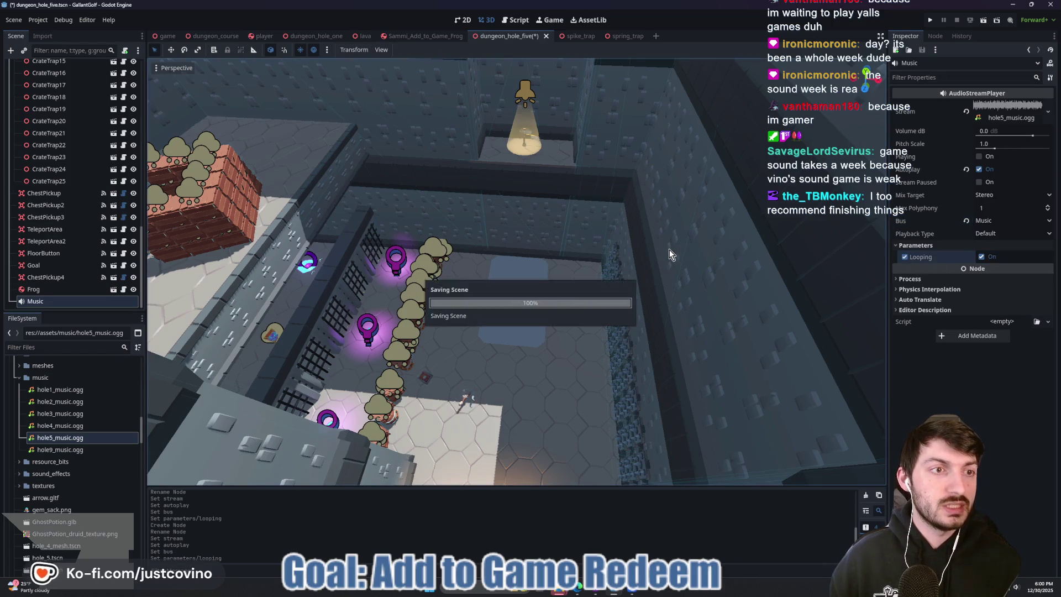
# - Close dungeon_hole_five and open dungeon_hole_six.tscn by filtering the files for 'six'
pyautogui.click(540, 35)
pyautogui.click(74, 342)
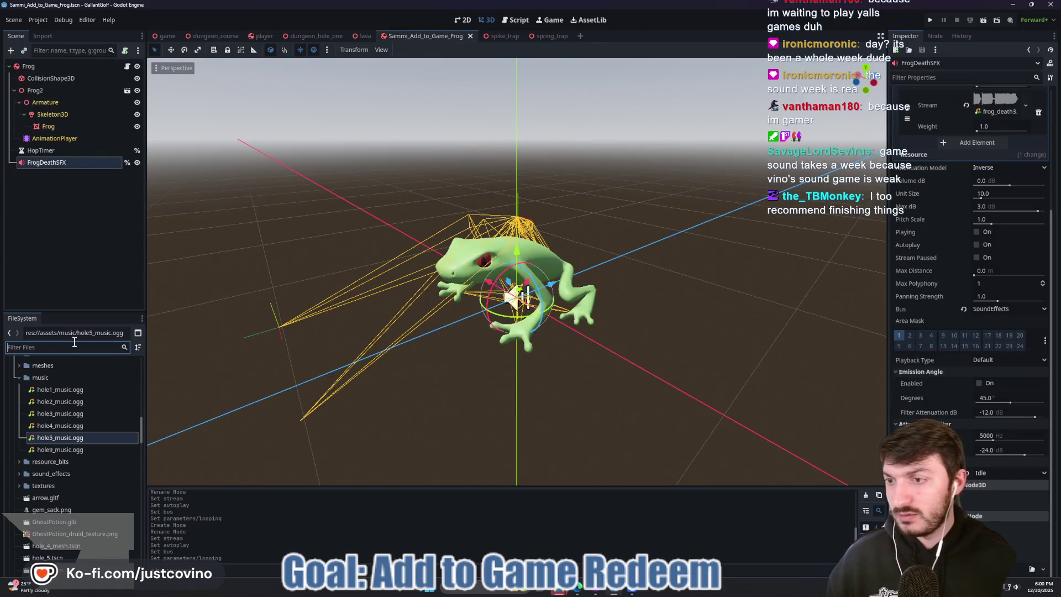
pyautogui.write('six')
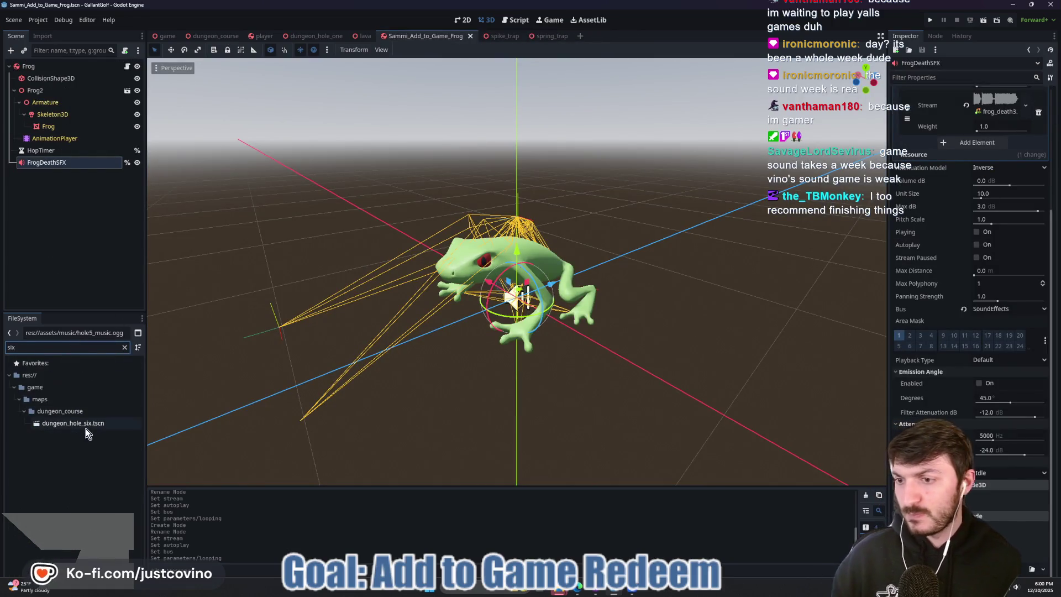
pyautogui.doubleClick(84, 426)
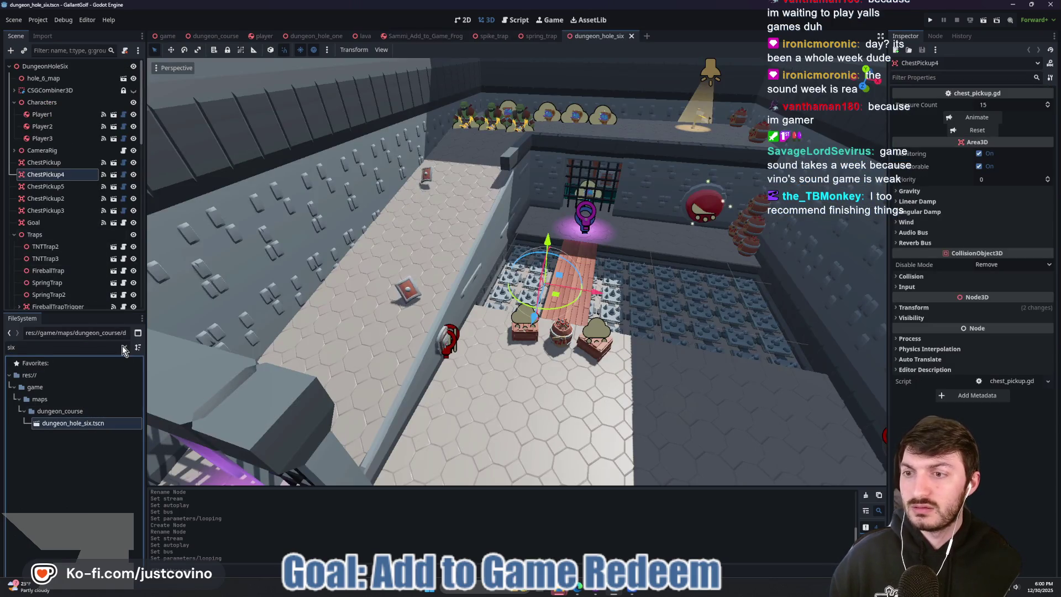
pyautogui.click(123, 346)
pyautogui.click(122, 346)
pyautogui.hotkey('shift', 'f')
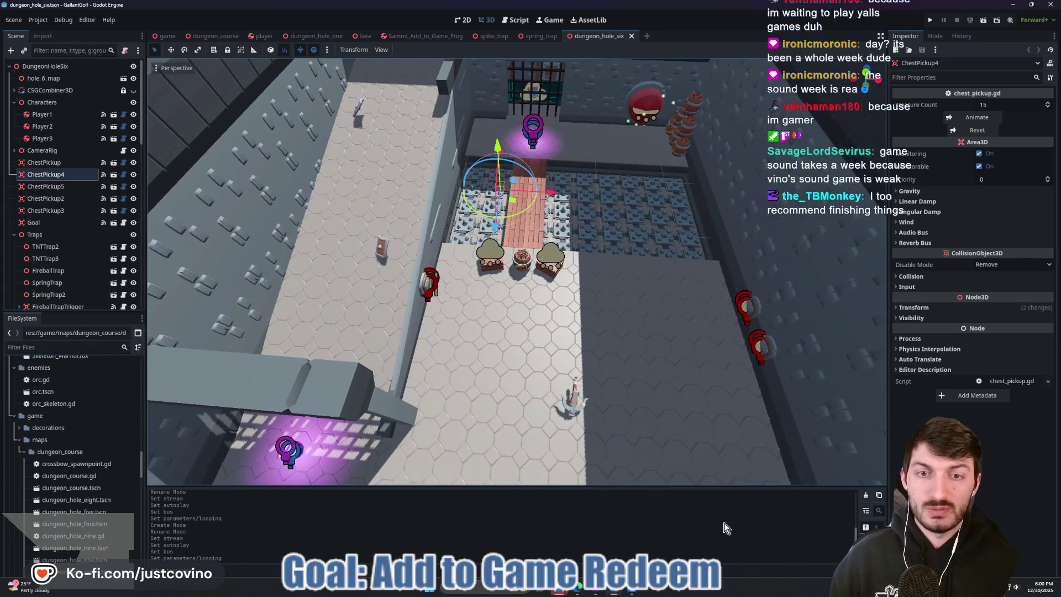
pyautogui.hotkey('shift', 'f')
pyautogui.click(622, 592)
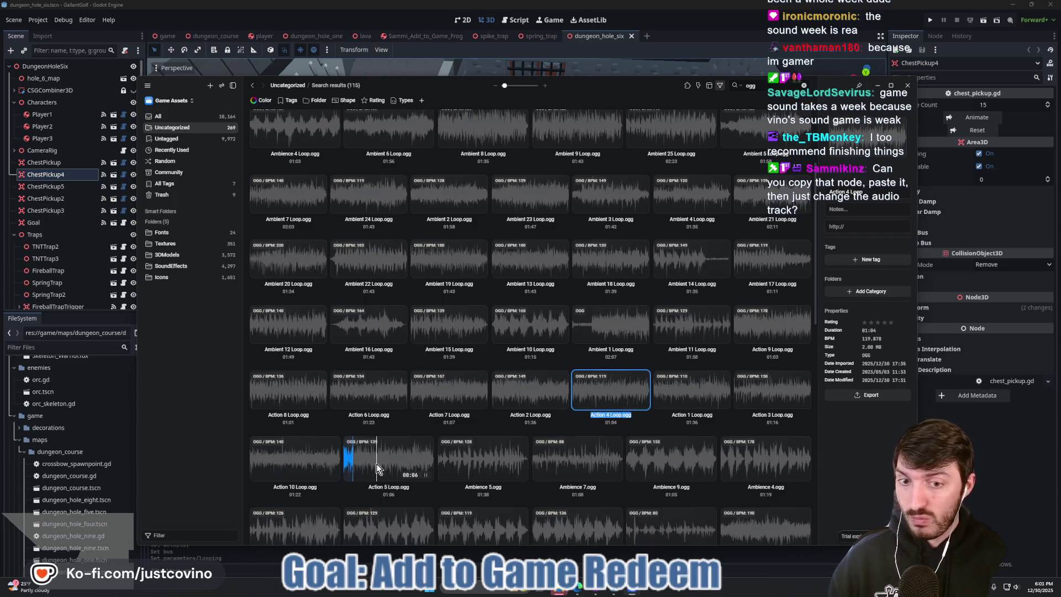
# - Export Action 5 Loop.ogg from Eagle into the gallant_golf/assets/music folder
pyautogui.click(376, 463)
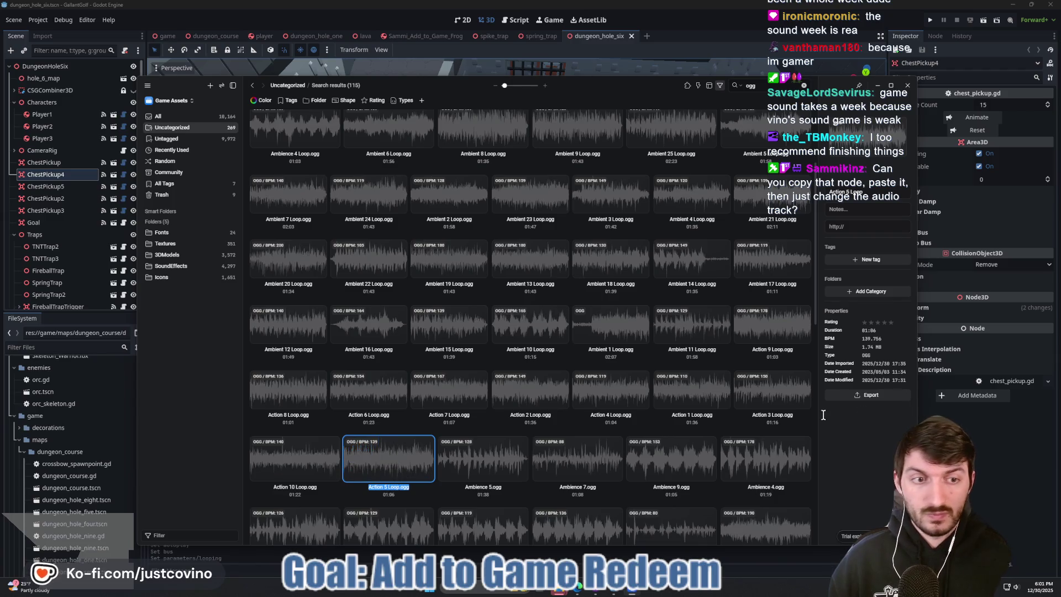
pyautogui.click(868, 394)
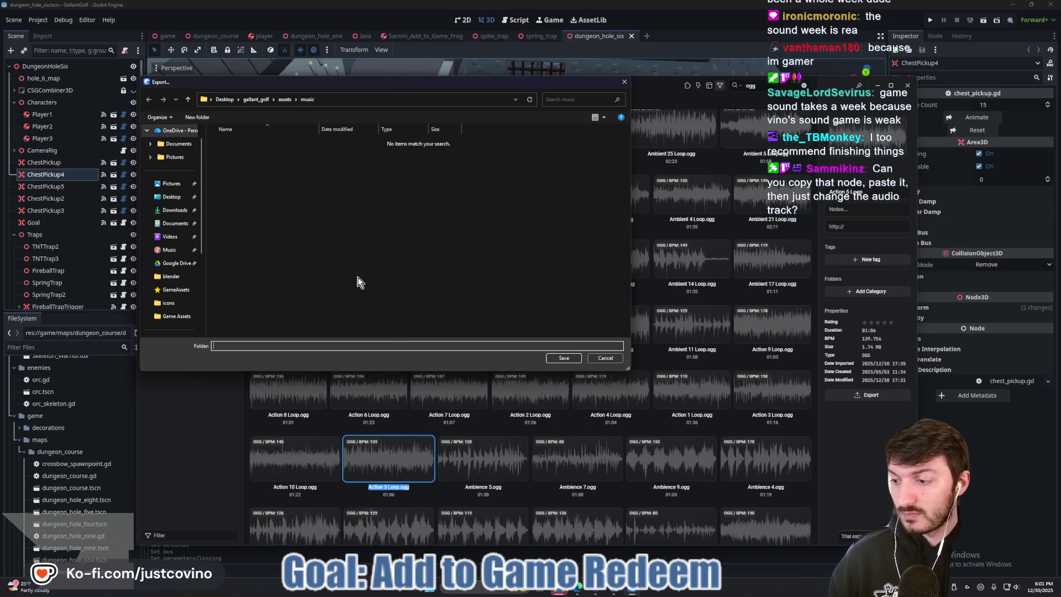
pyautogui.click(563, 358)
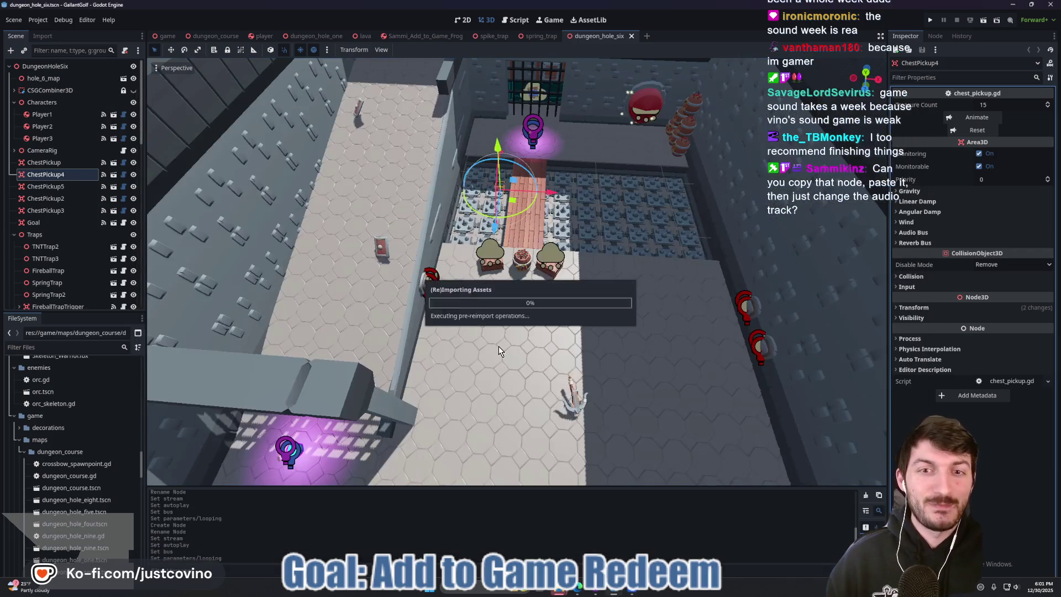
# - Copy the Music node from dungeon_hole_one and paste it into dungeon_hole_six
pyautogui.scroll(-10, 66, 280)
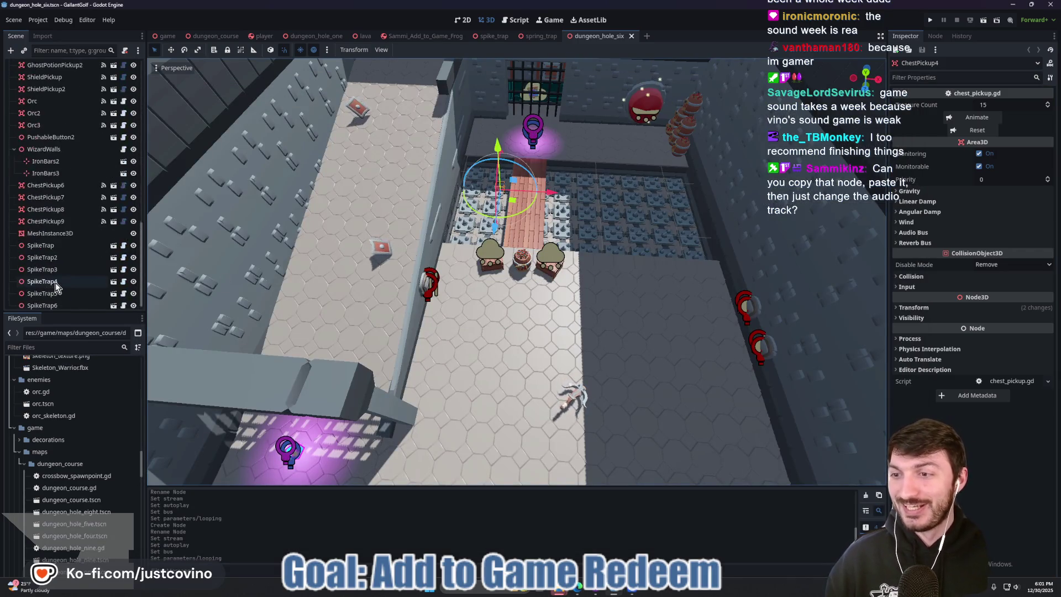
pyautogui.click(313, 36)
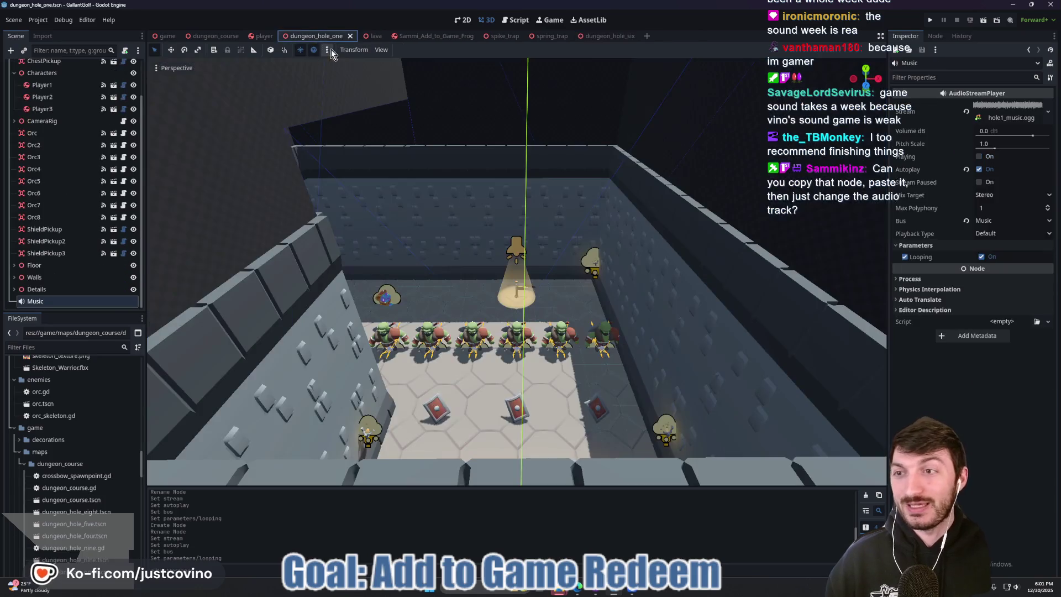
pyautogui.click(44, 292)
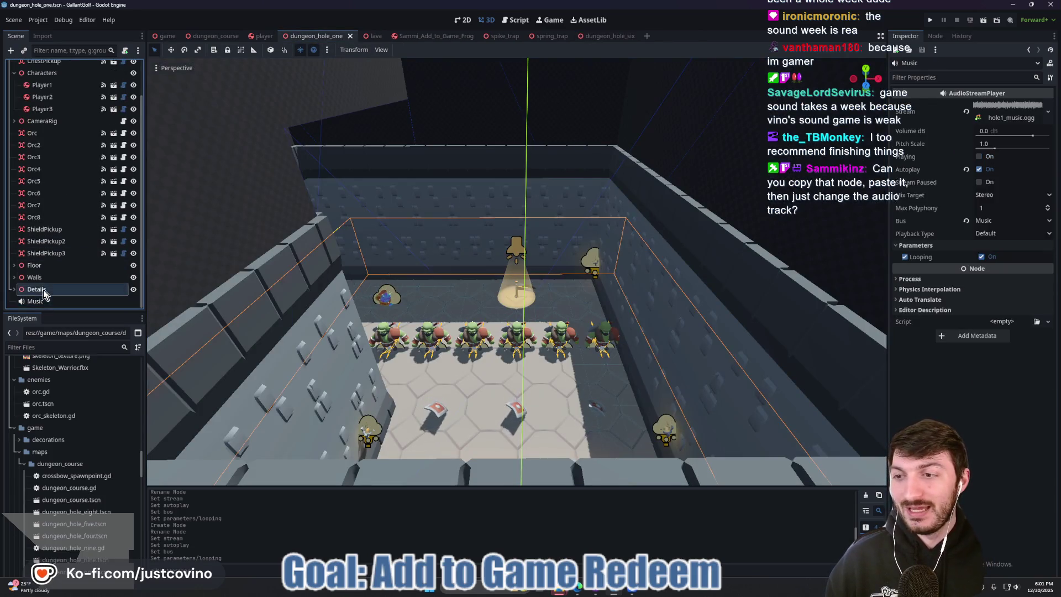
pyautogui.click(39, 301)
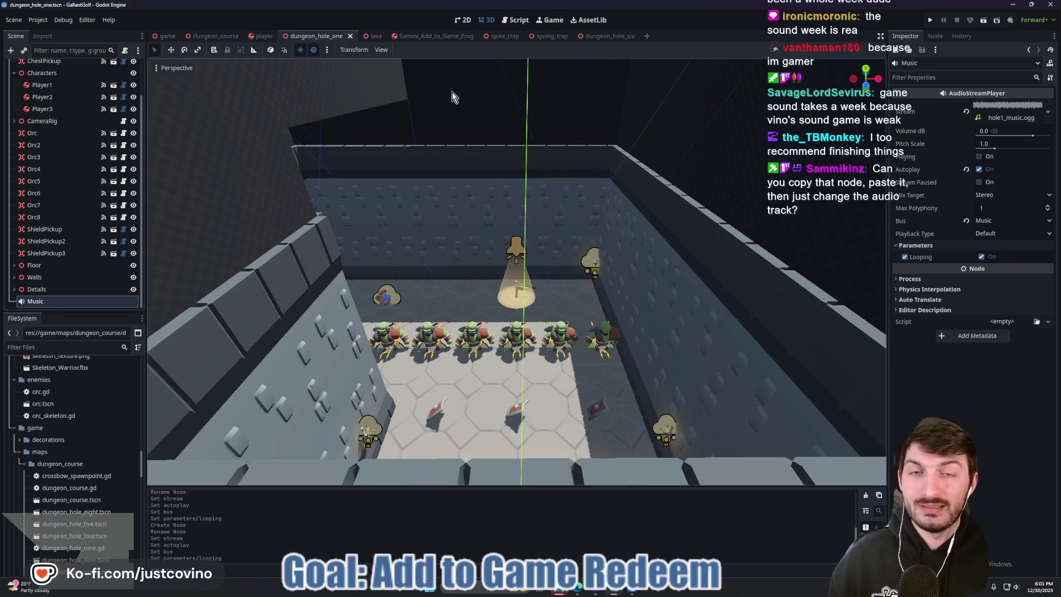
pyautogui.click(608, 36)
pyautogui.scroll(5, 55, 138)
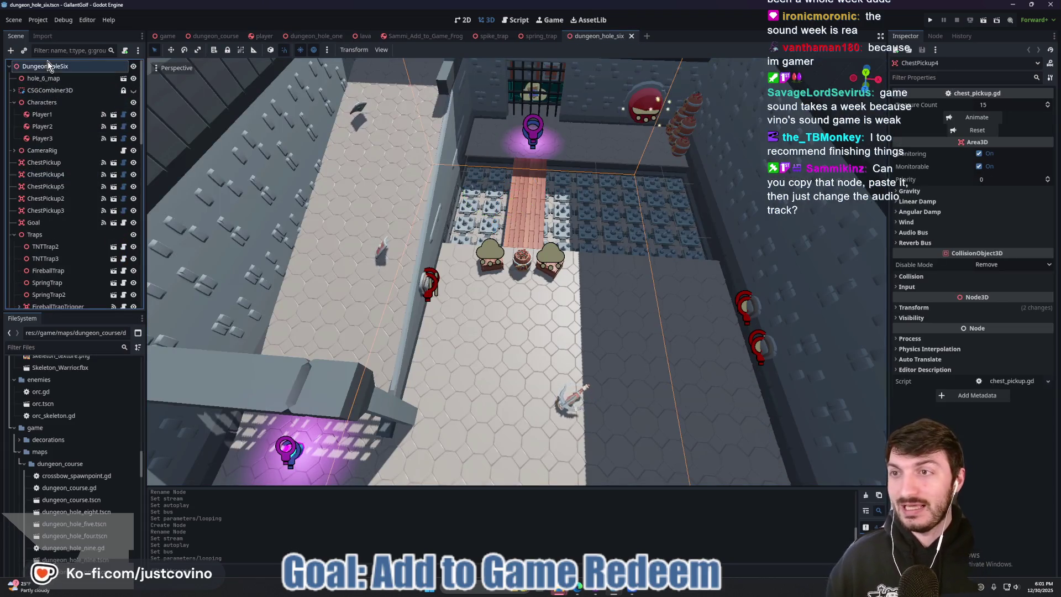
pyautogui.hotkey('ctrl', 'v')
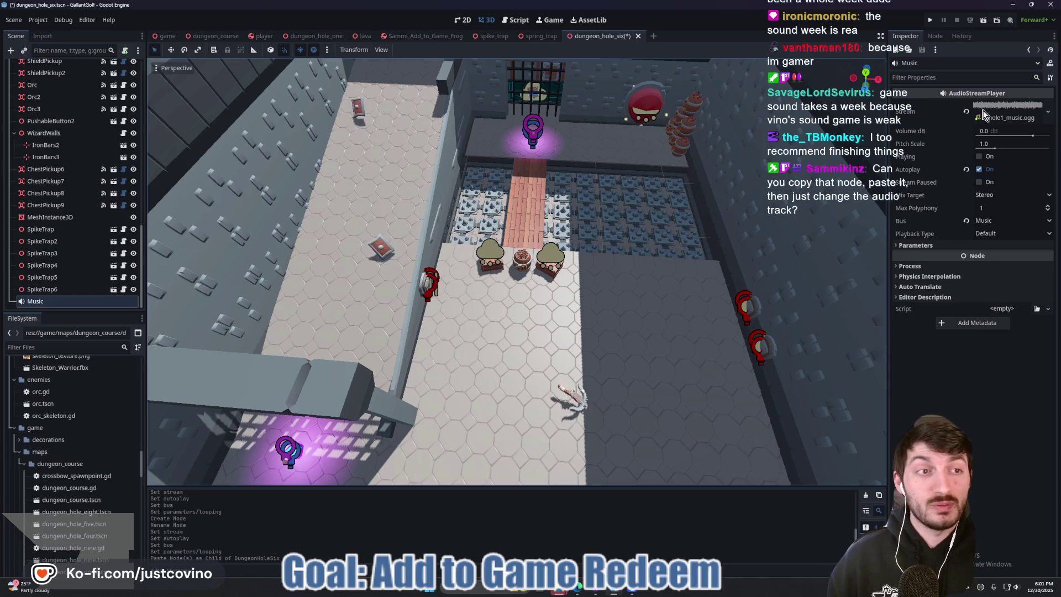
# - Clear the pasted Music node's Stream property, leaving it empty
pyautogui.click(966, 111)
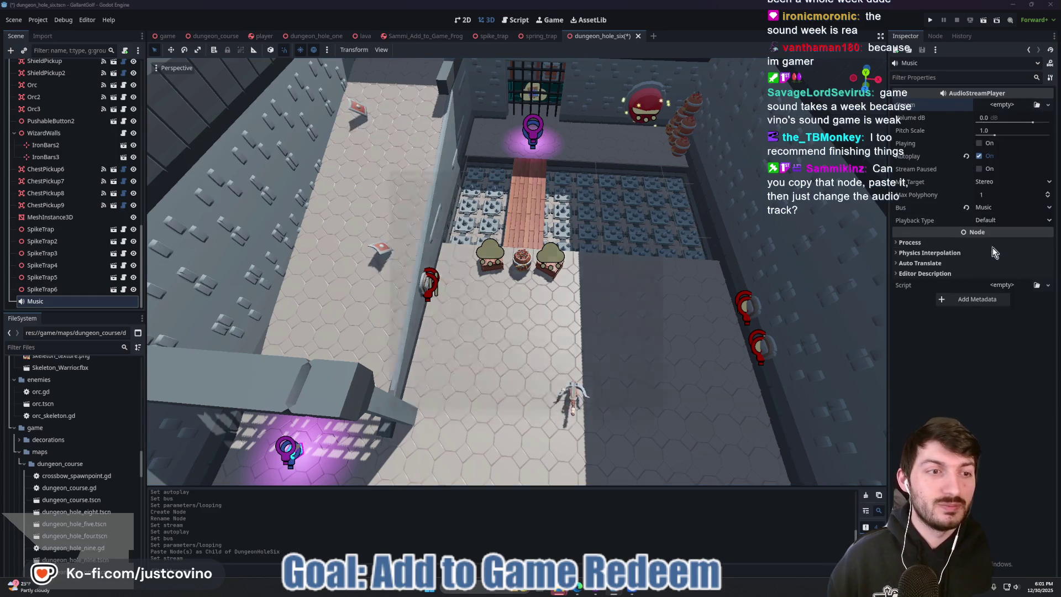
pyautogui.click(1037, 104)
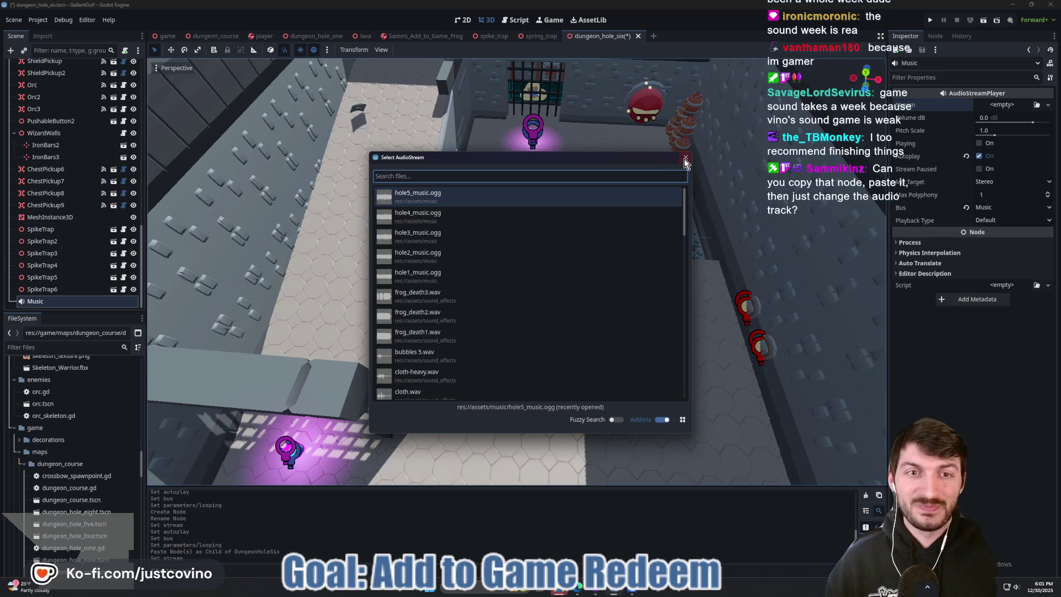
pyautogui.click(685, 159)
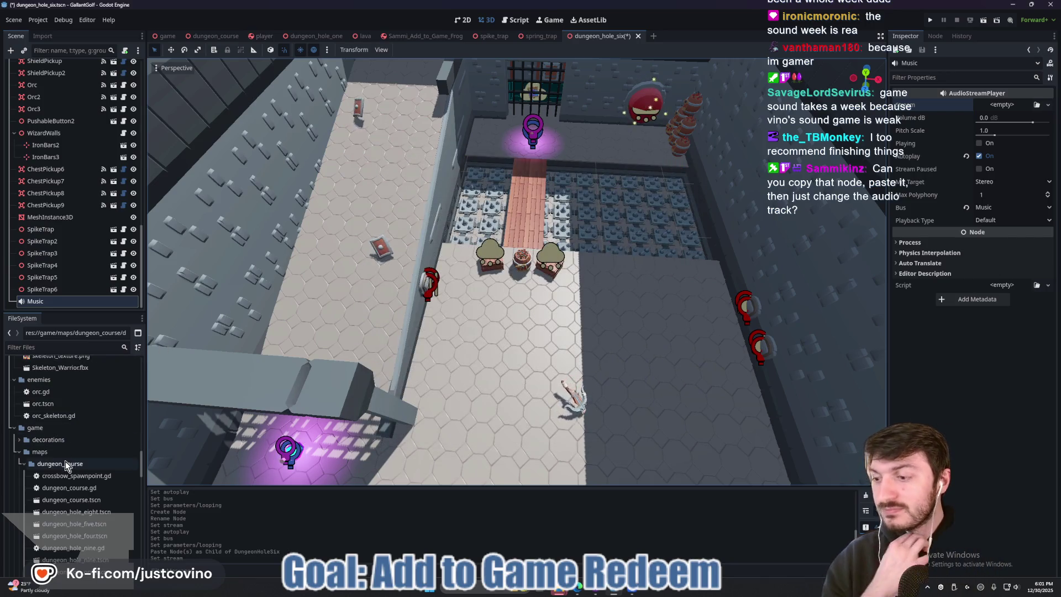
pyautogui.scroll(-5, 65, 460)
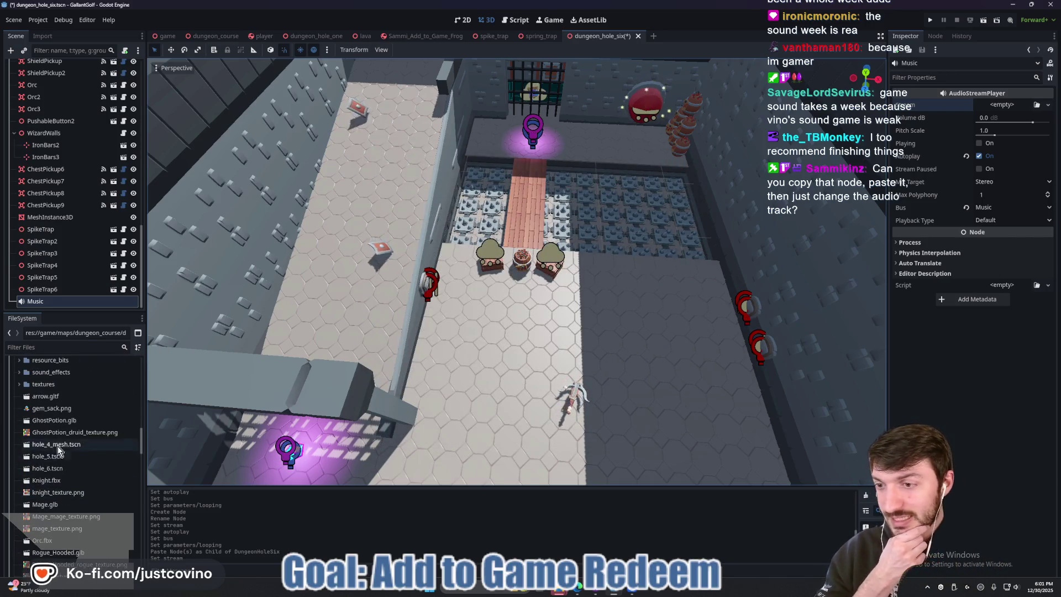
pyautogui.scroll(3, 49, 423)
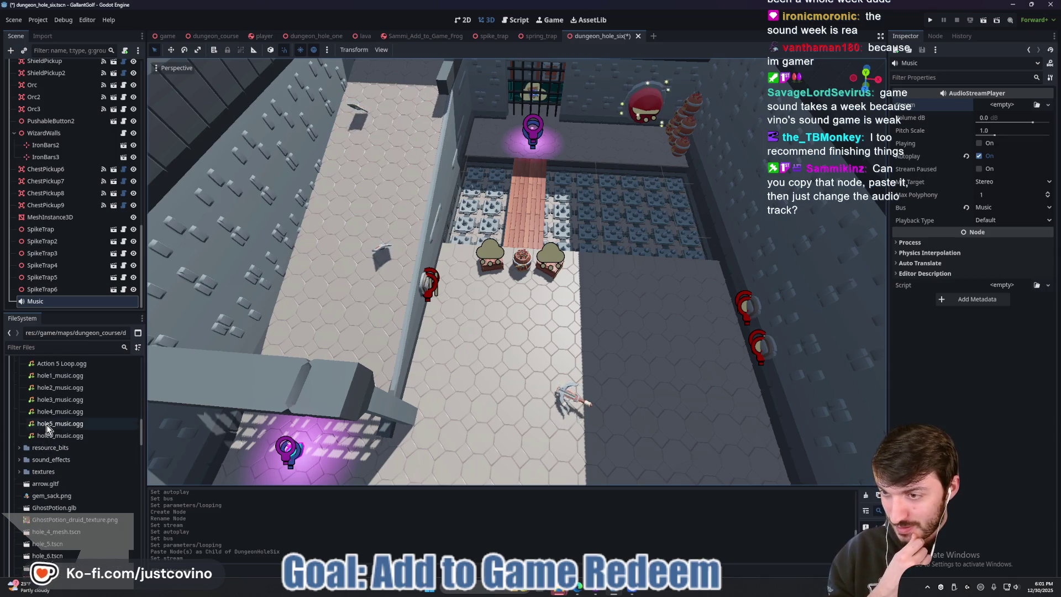
# - Rename Action 5 Loop.ogg to hole6_music.ogg
pyautogui.rightClick(68, 363)
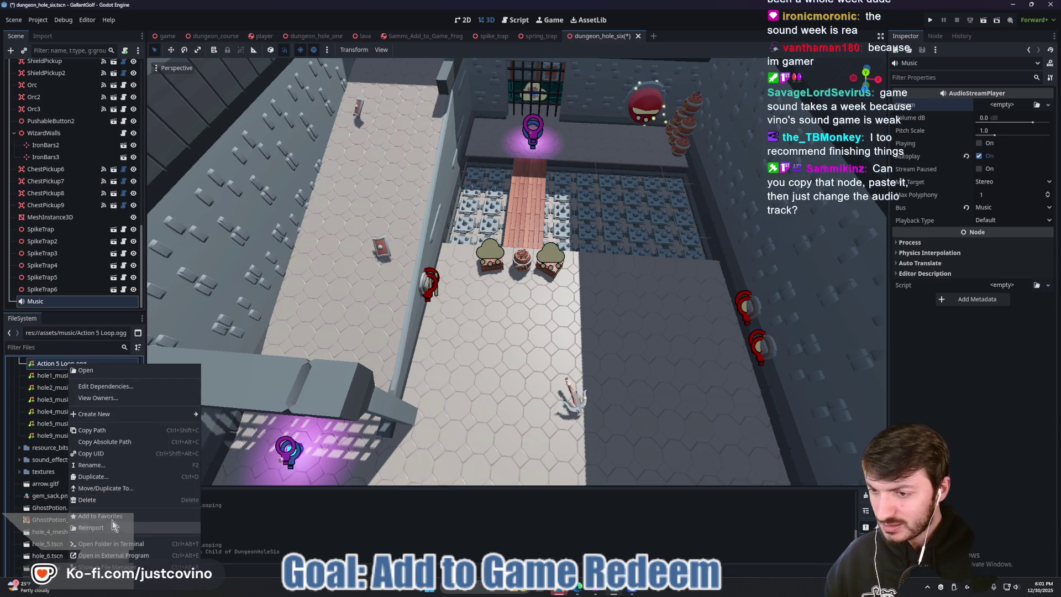
pyautogui.click(107, 463)
pyautogui.write('h')
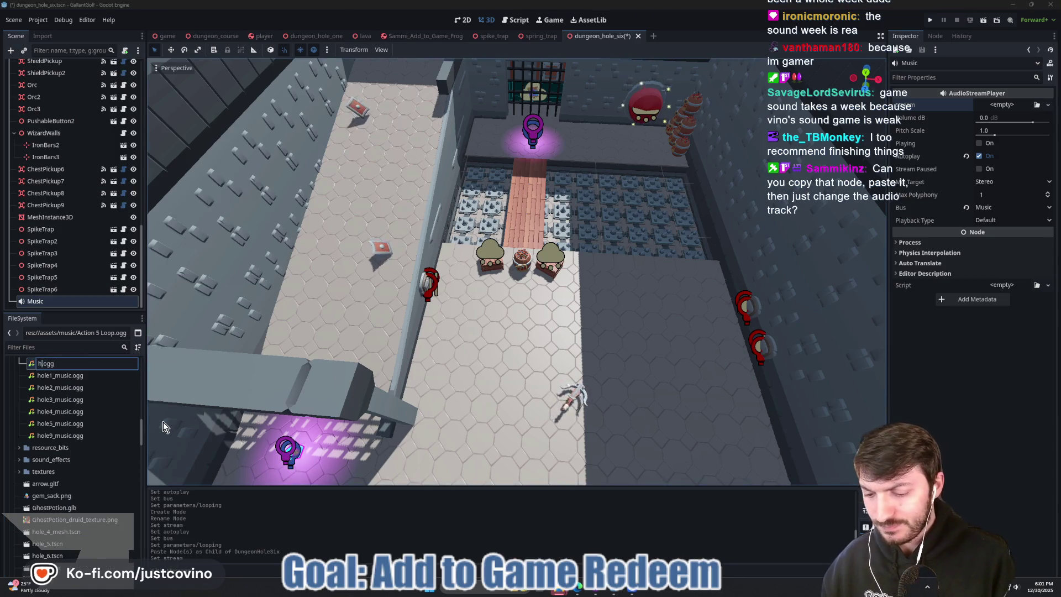
pyautogui.write('ole6_')
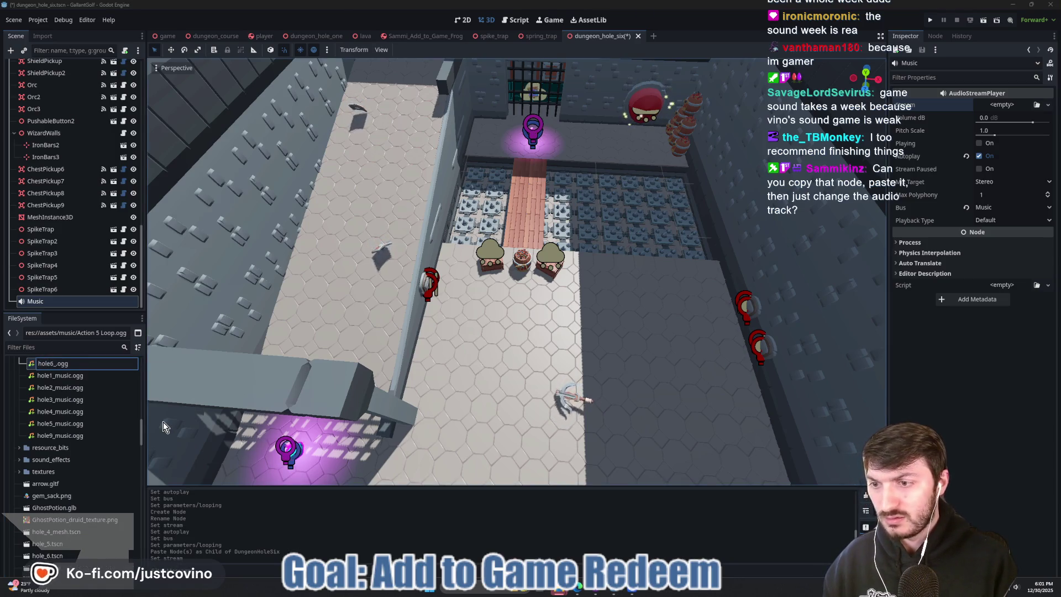
pyautogui.write('music')
pyautogui.press('Return')
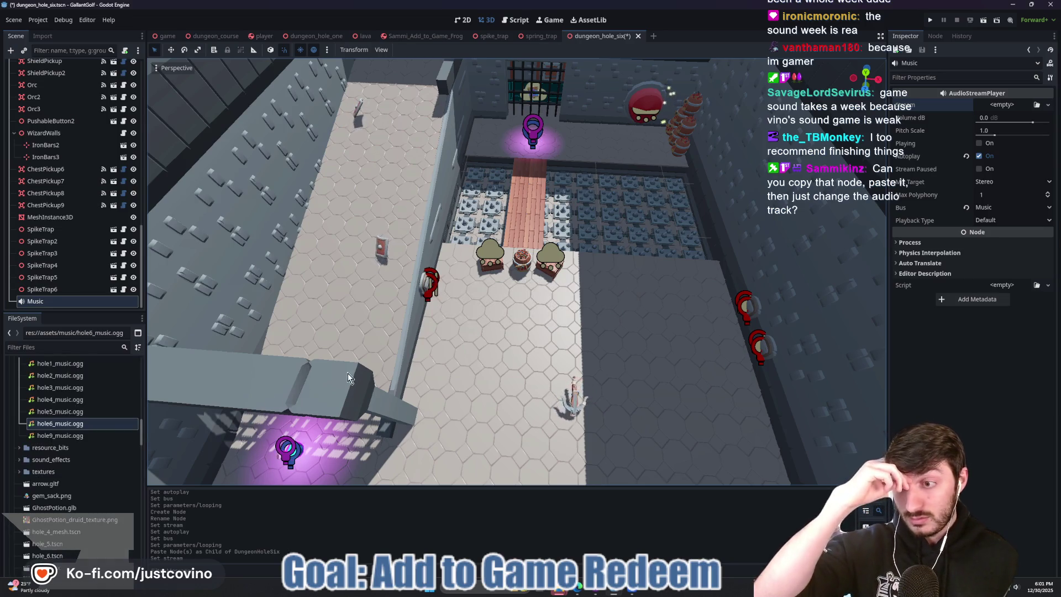
# - Quick Load hole6_music.ogg as the Music node's stream and save dungeon_hole_six
pyautogui.click(40, 293)
pyautogui.click(41, 304)
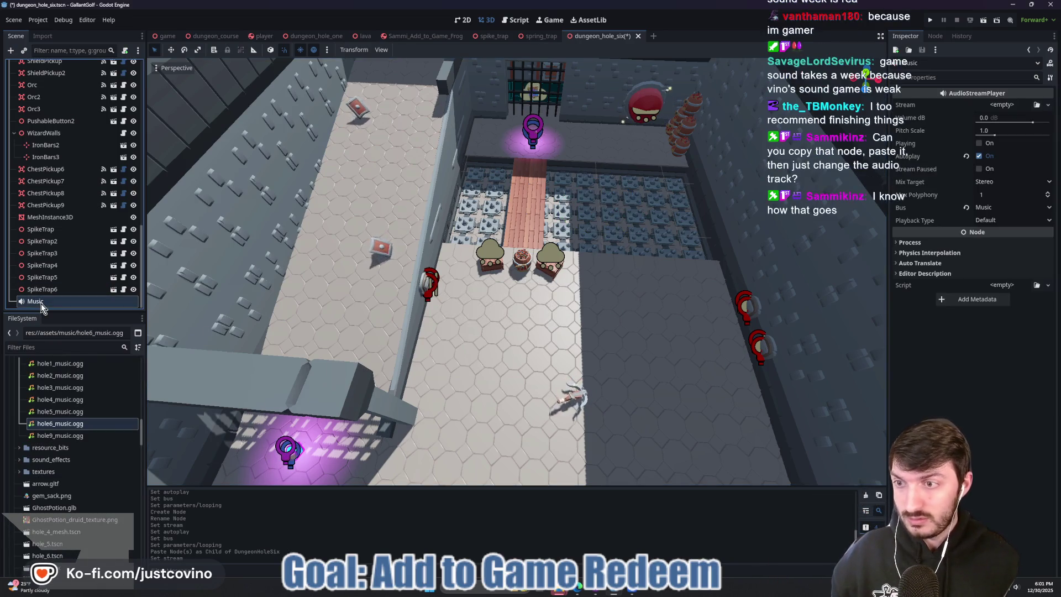
pyautogui.click(994, 105)
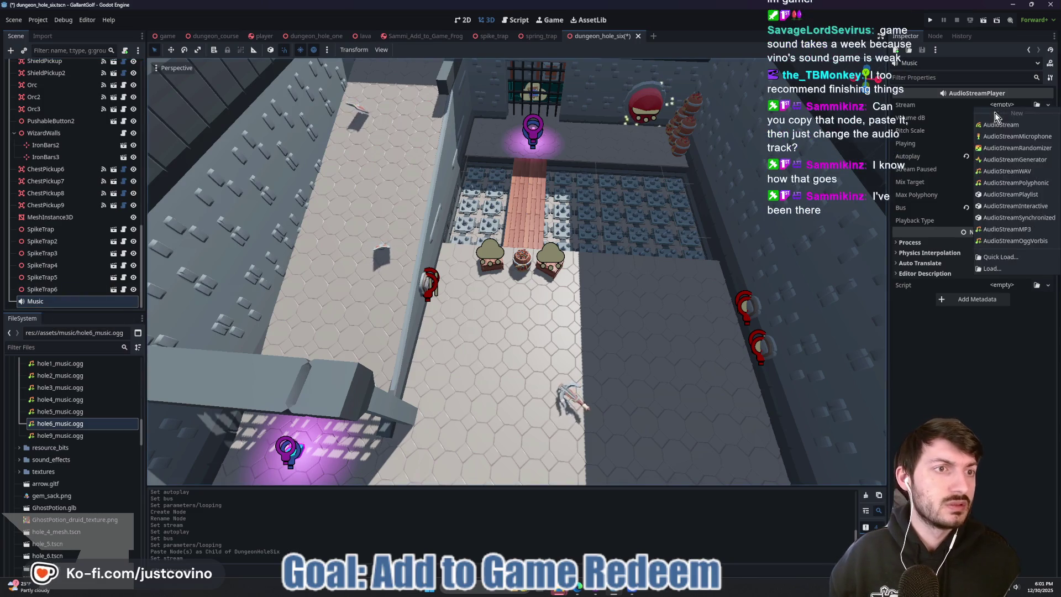
pyautogui.click(994, 258)
pyautogui.write('hole6')
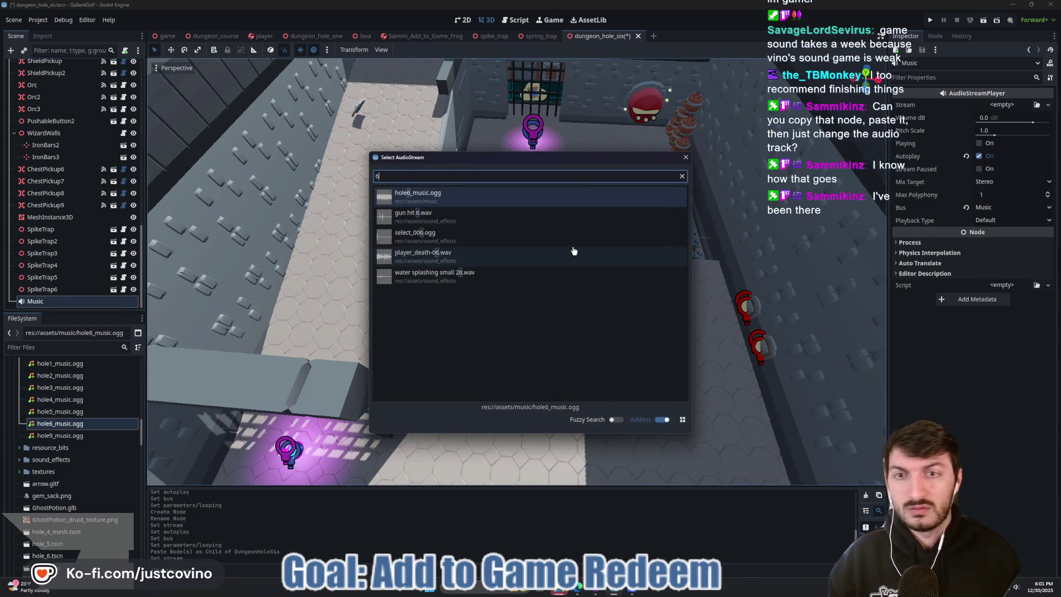
pyautogui.press('Return')
pyautogui.hotkey('ctrl', 's')
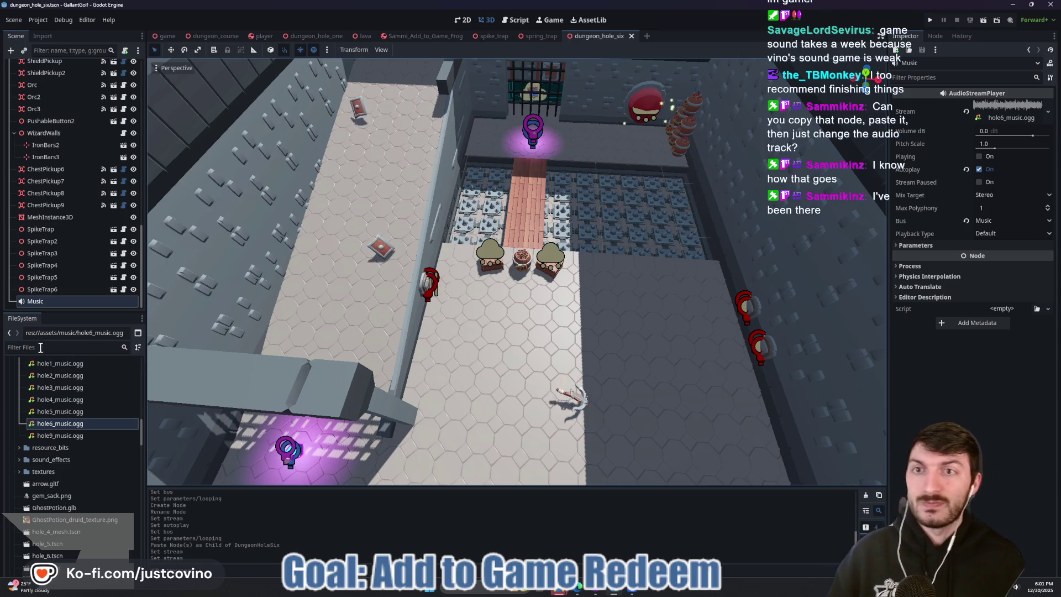
# - Close the hole six and hole one tabs and open dungeon_hole_seven.tscn
pyautogui.click(631, 36)
pyautogui.click(335, 38)
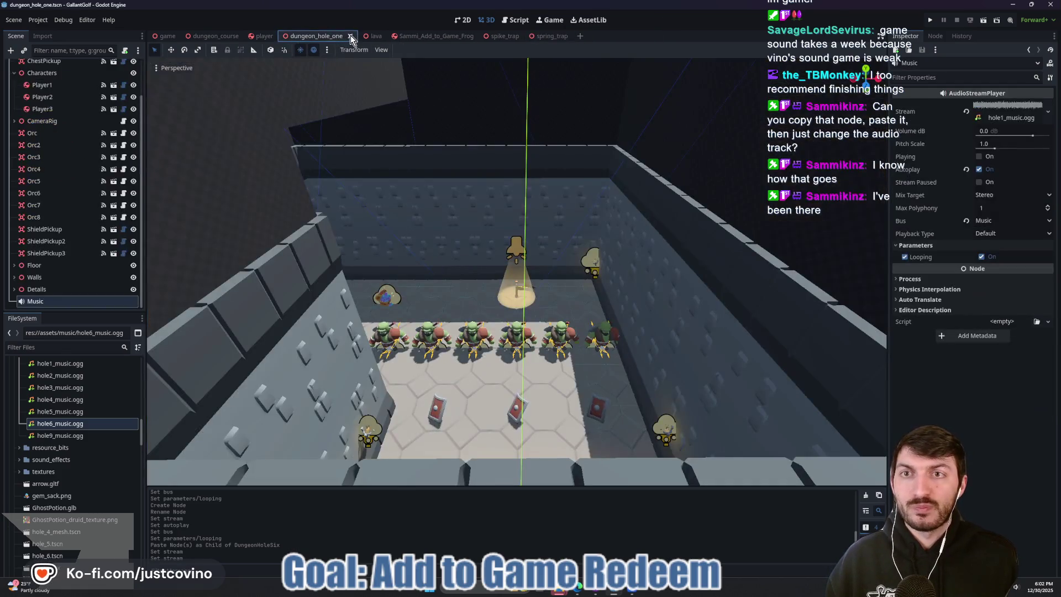
pyautogui.click(350, 35)
pyautogui.click(65, 346)
pyautogui.write('seve')
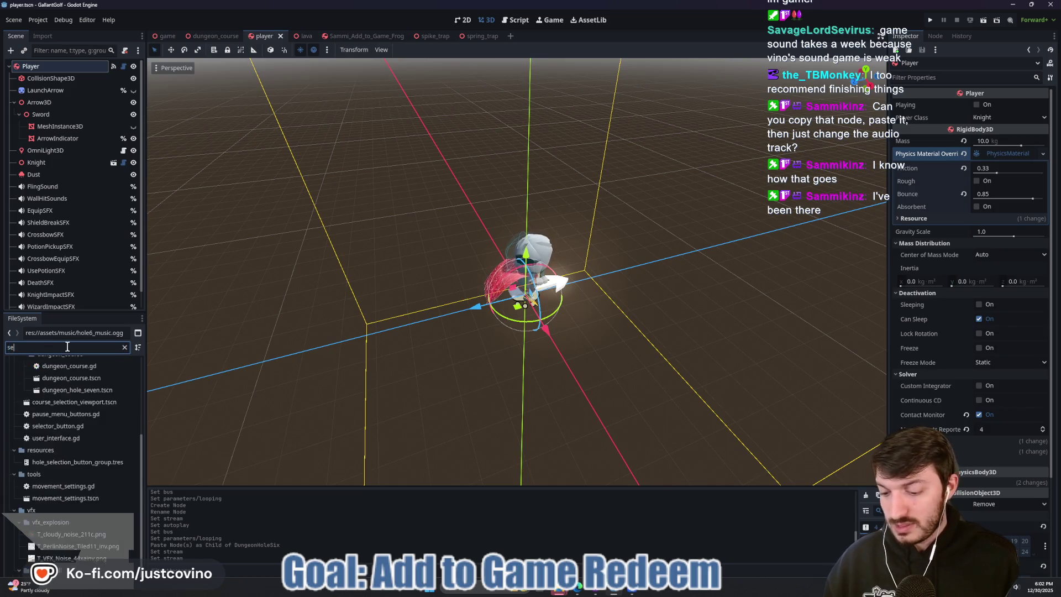
pyautogui.doubleClick(88, 423)
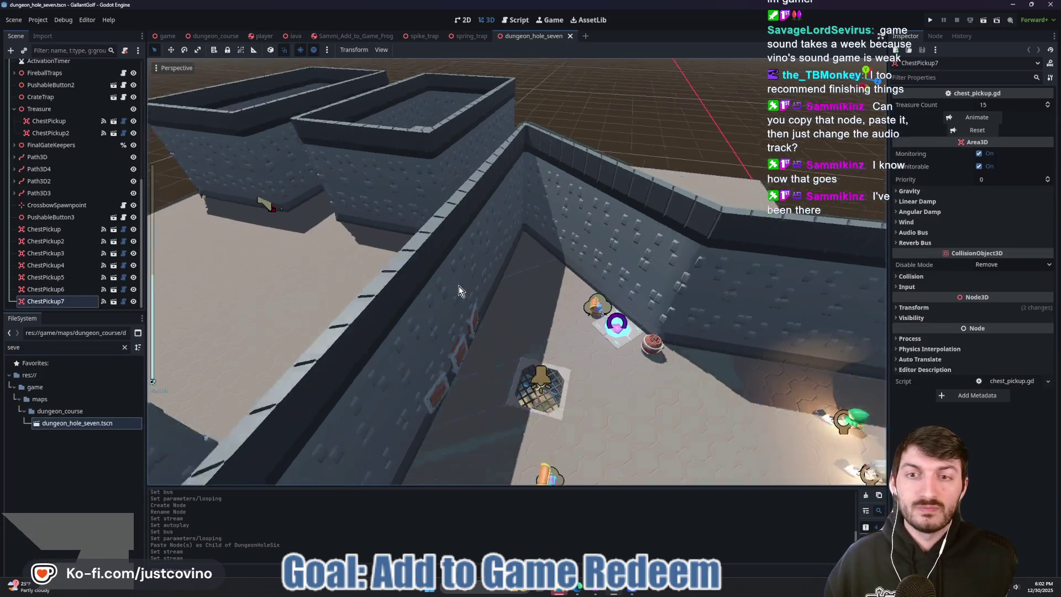
pyautogui.moveTo(459, 286); pyautogui.dragTo(459, 286)
# - Preview Sunken Siege, Lanterns of the Void and Crowned Ashes in the Eagle library
pyautogui.click(639, 592)
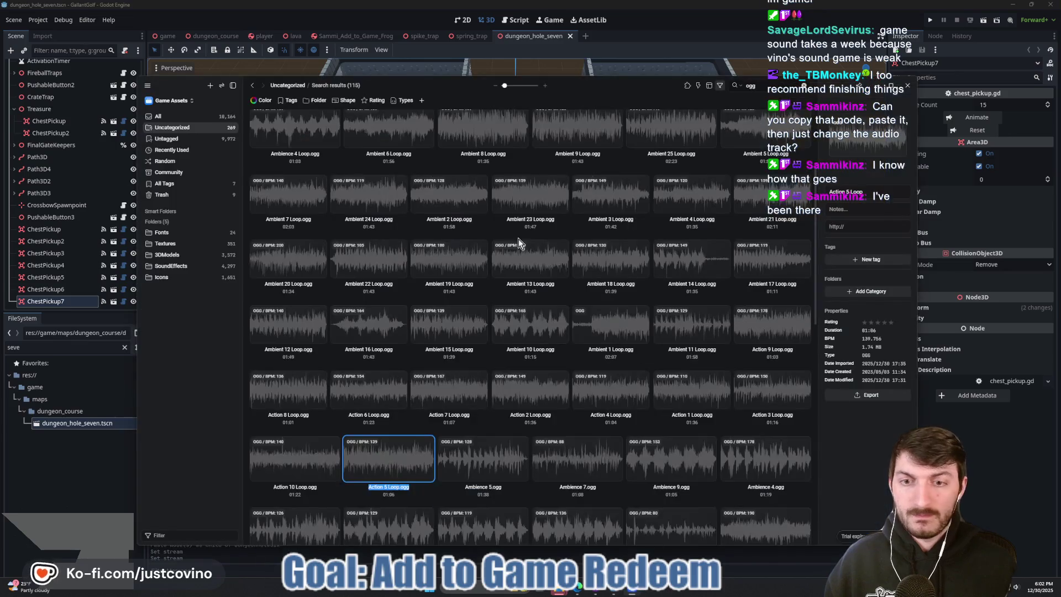
pyautogui.scroll(-5, 519, 265)
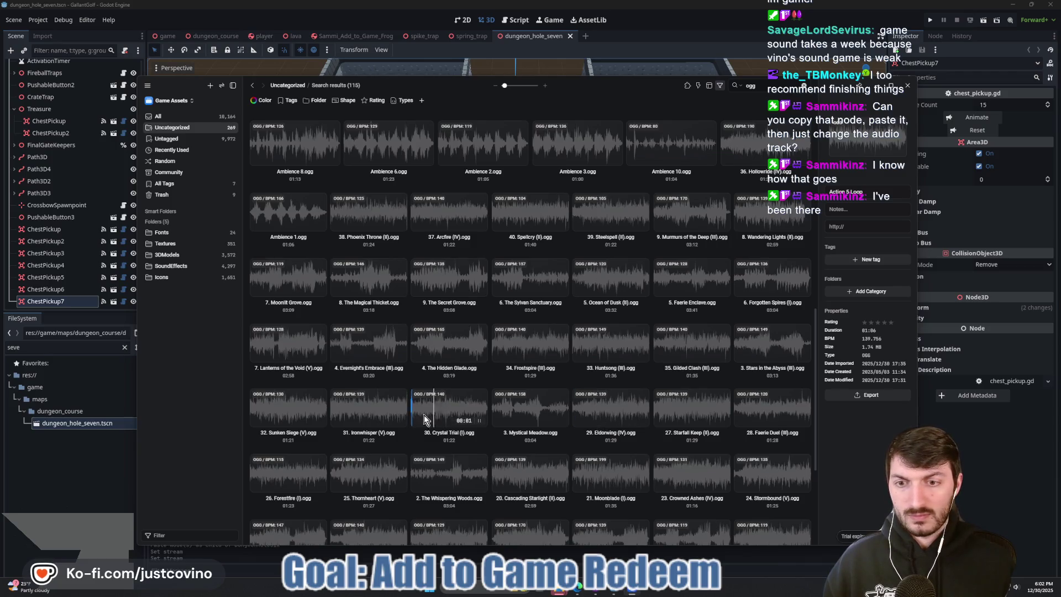
pyautogui.click(268, 413)
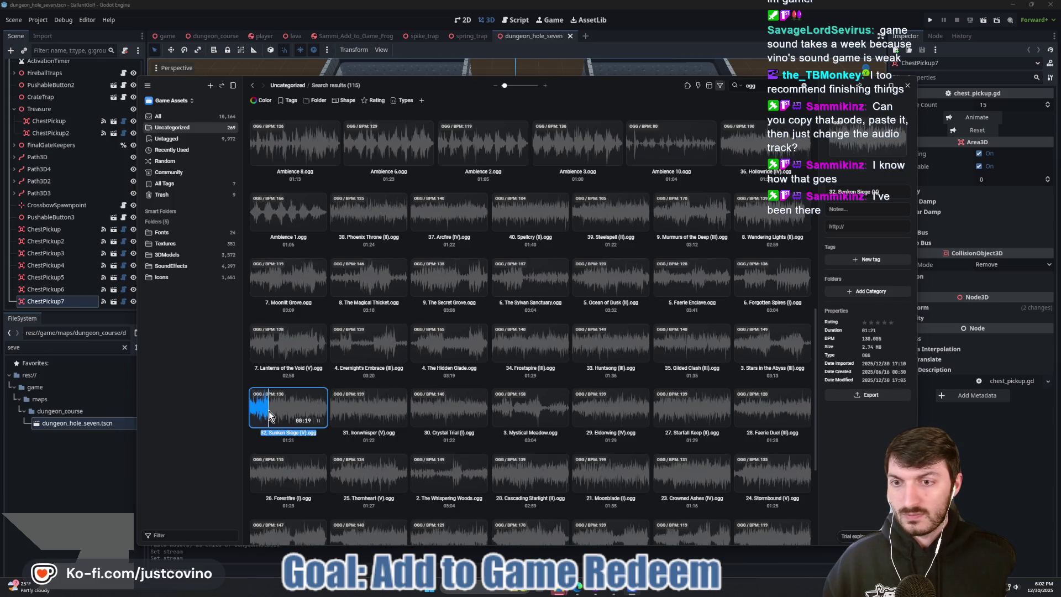
pyautogui.click(267, 347)
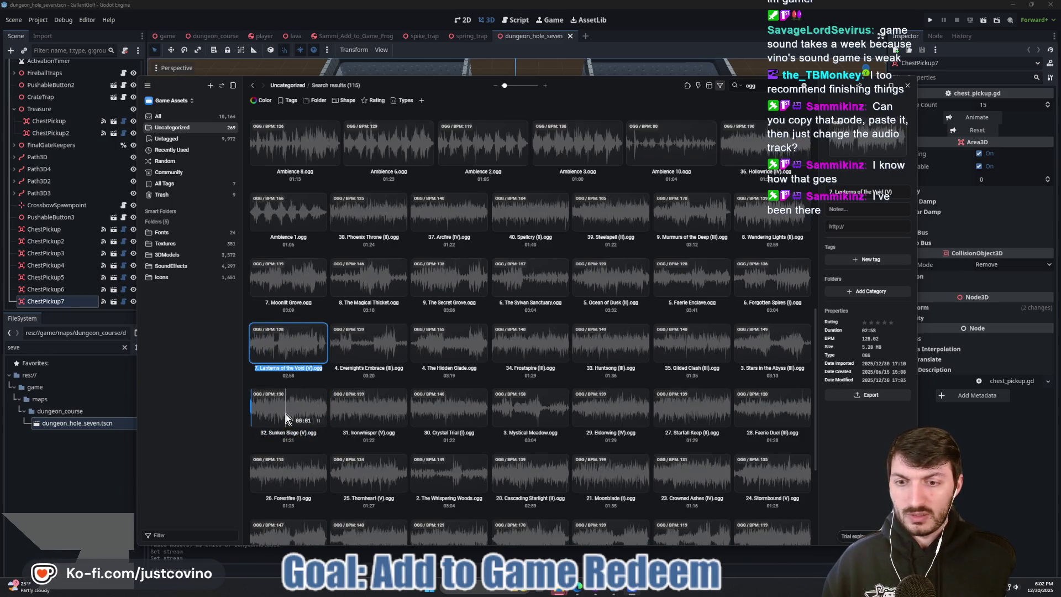
pyautogui.click(290, 414)
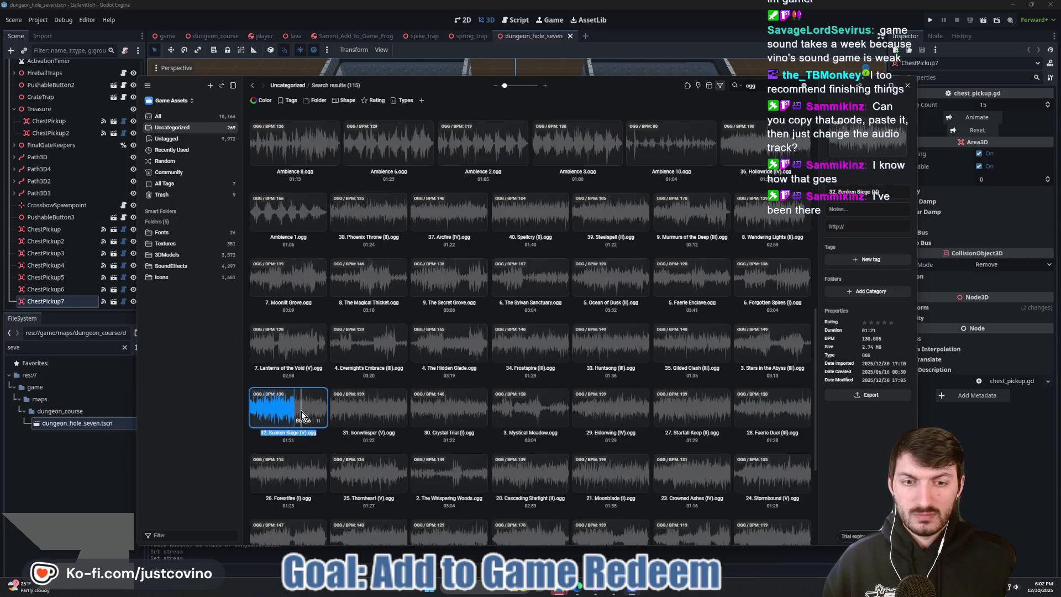
pyautogui.click(675, 479)
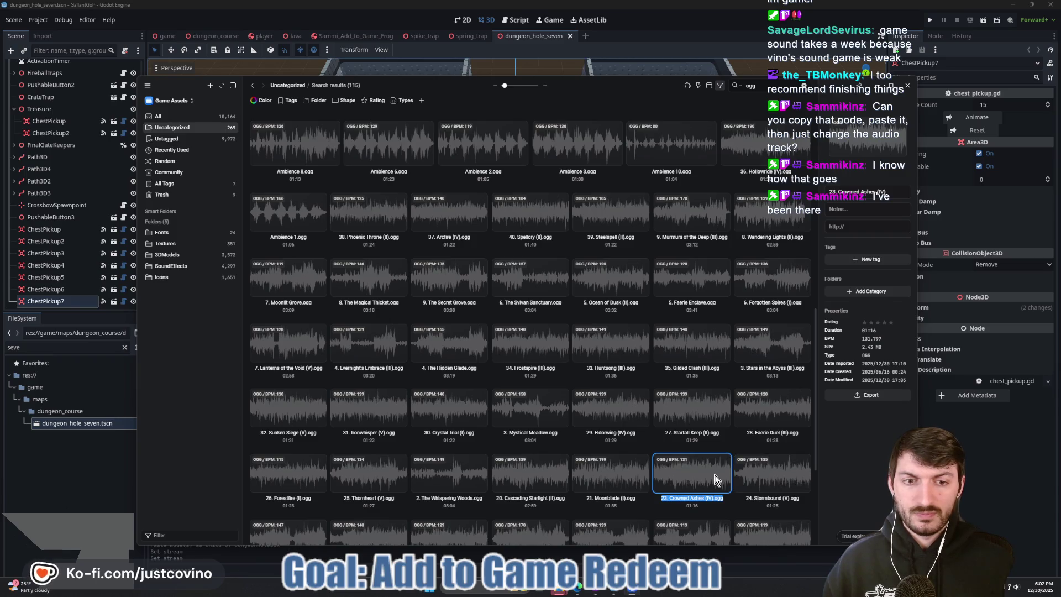
# - Export 23. Crowned Ashes (IV).ogg to the assets/music folder
pyautogui.click(864, 398)
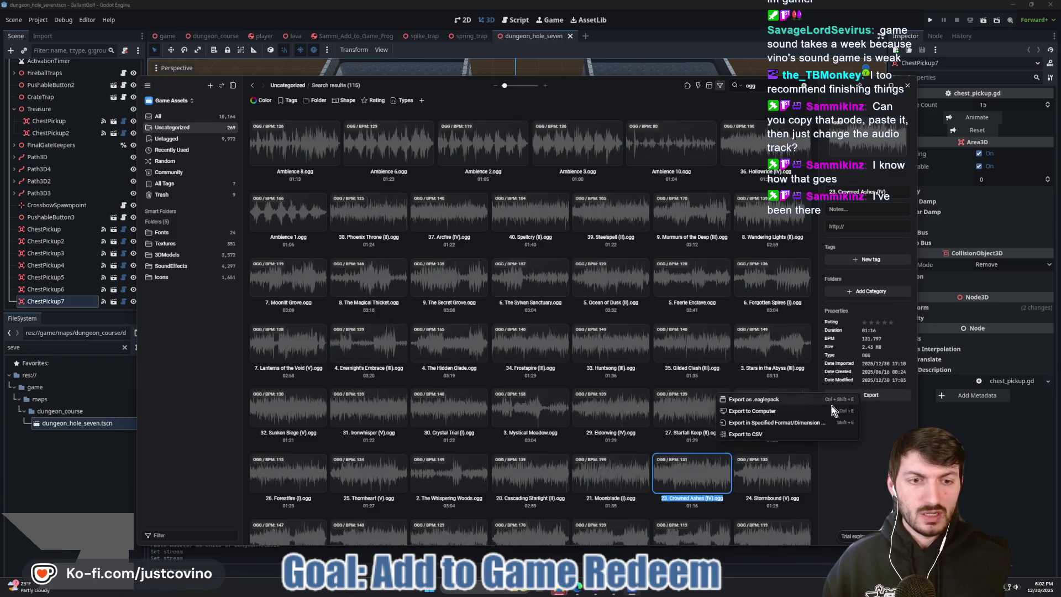
pyautogui.click(773, 419)
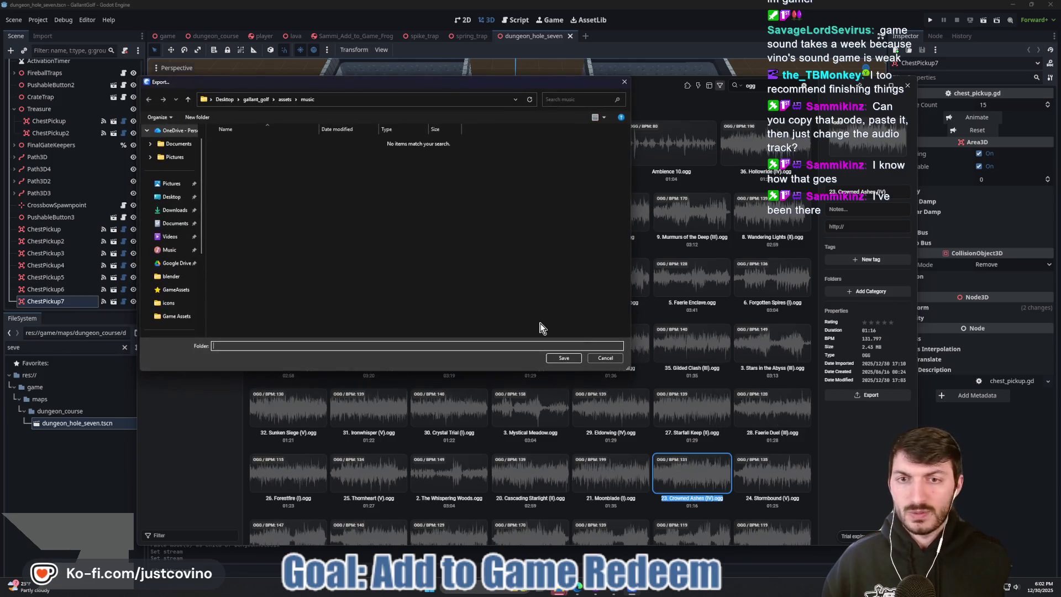
pyautogui.click(566, 359)
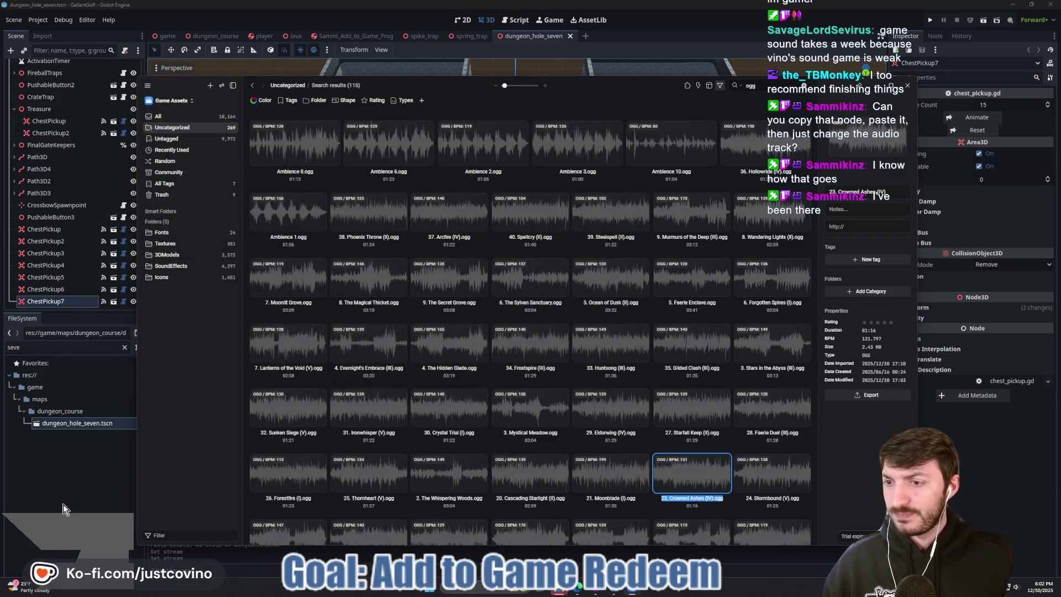
pyautogui.click(63, 504)
# - Rename 23. Crowned Ashes (IV).ogg to hole7_music.ogg
pyautogui.click(125, 347)
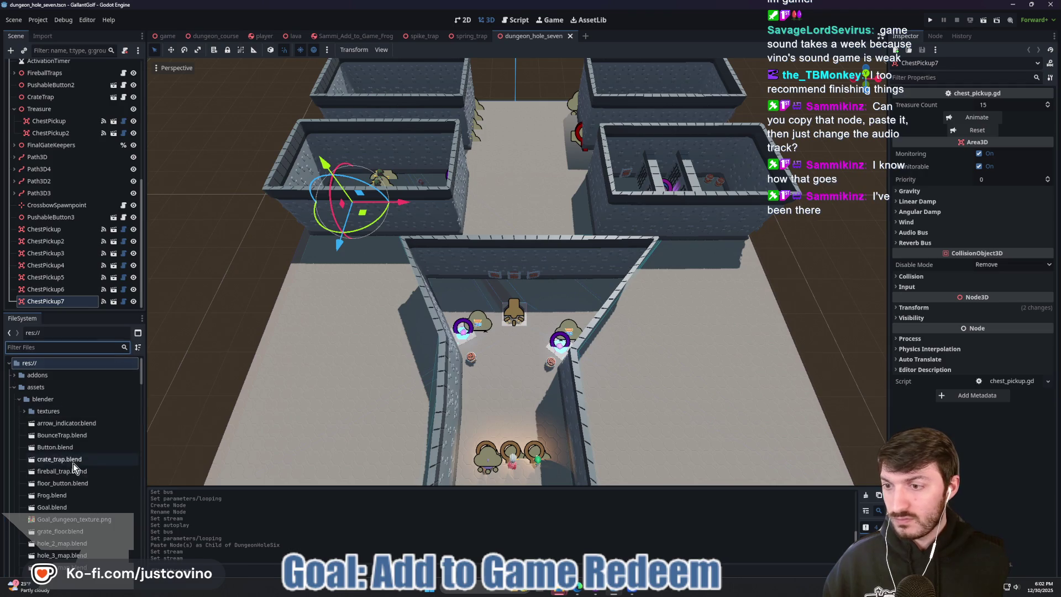
pyautogui.scroll(-10, 73, 463)
pyautogui.scroll(-3, 73, 463)
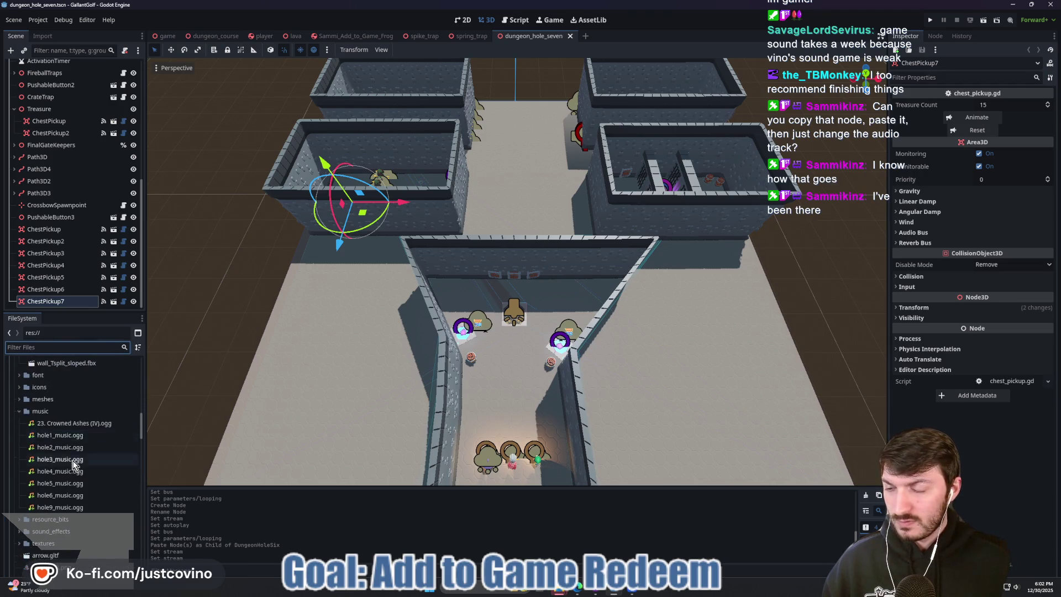
pyautogui.click(74, 423)
pyautogui.rightClick(74, 422)
pyautogui.click(124, 488)
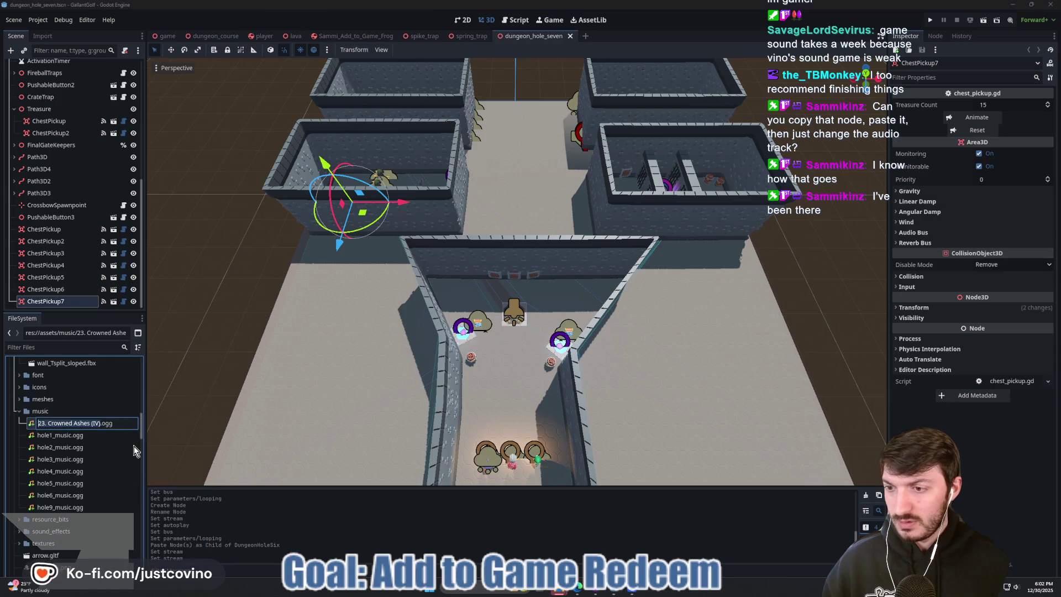
pyautogui.write('hole7_music')
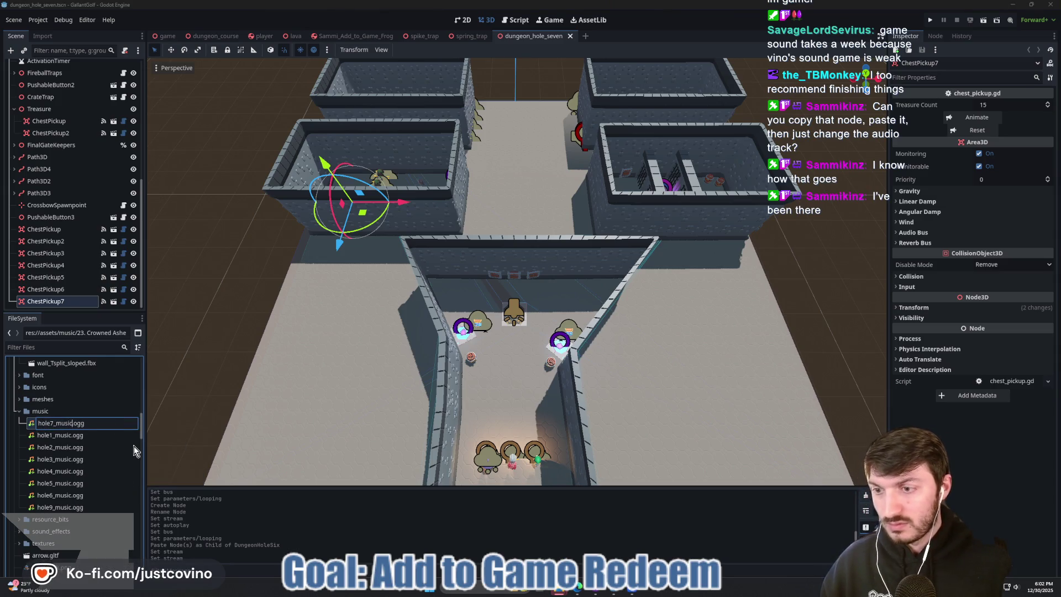
pyautogui.press('Escape')
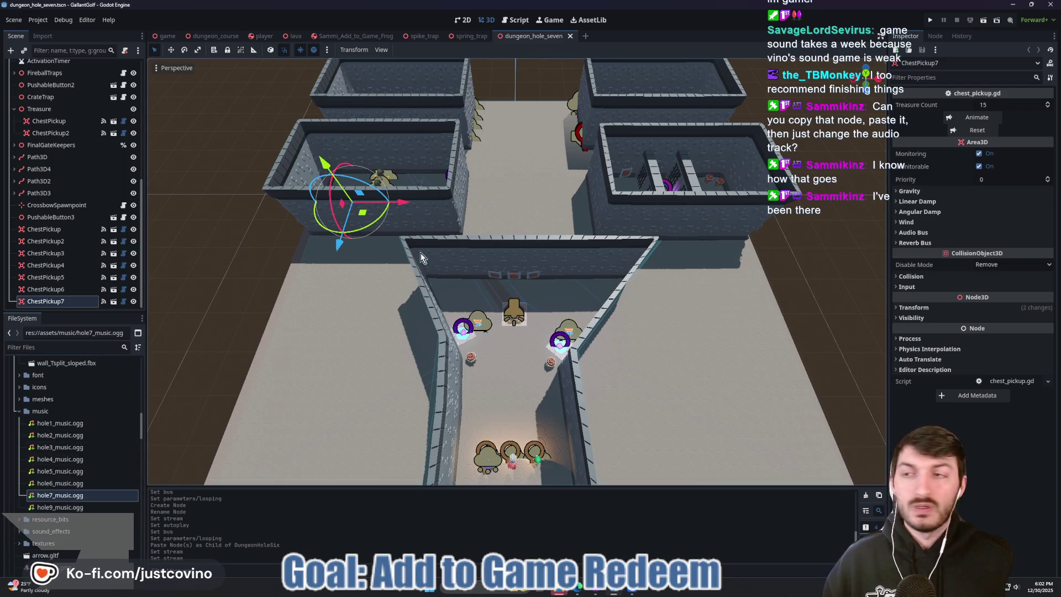
pyautogui.scroll(8, 56, 231)
# - Paste the Music node under DungeonHoleSeven, stream hole7_music.ogg, and save the scene
pyautogui.click(60, 66)
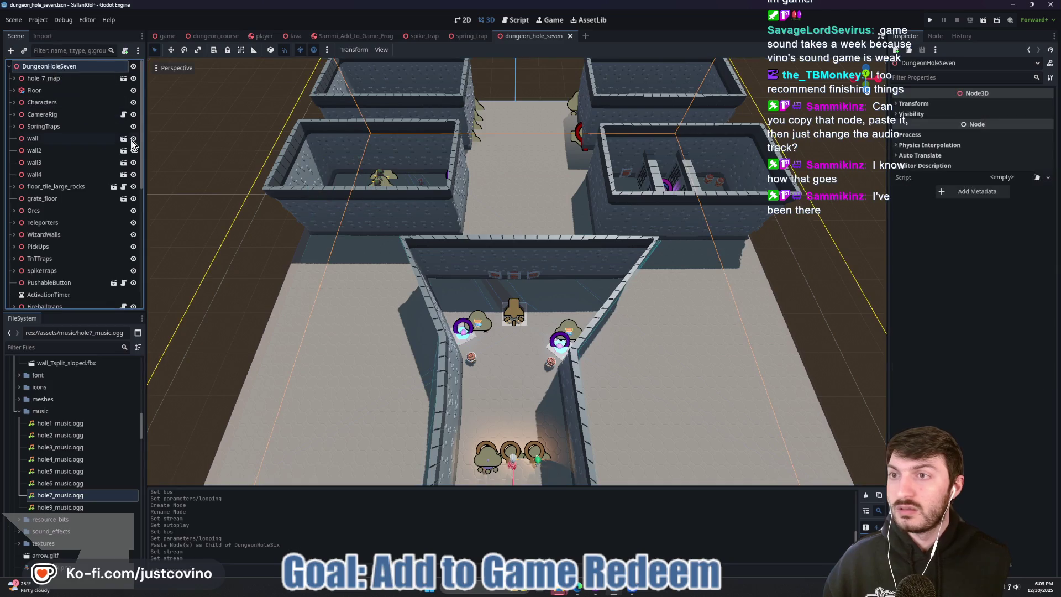
pyautogui.hotkey('ctrl', 'v')
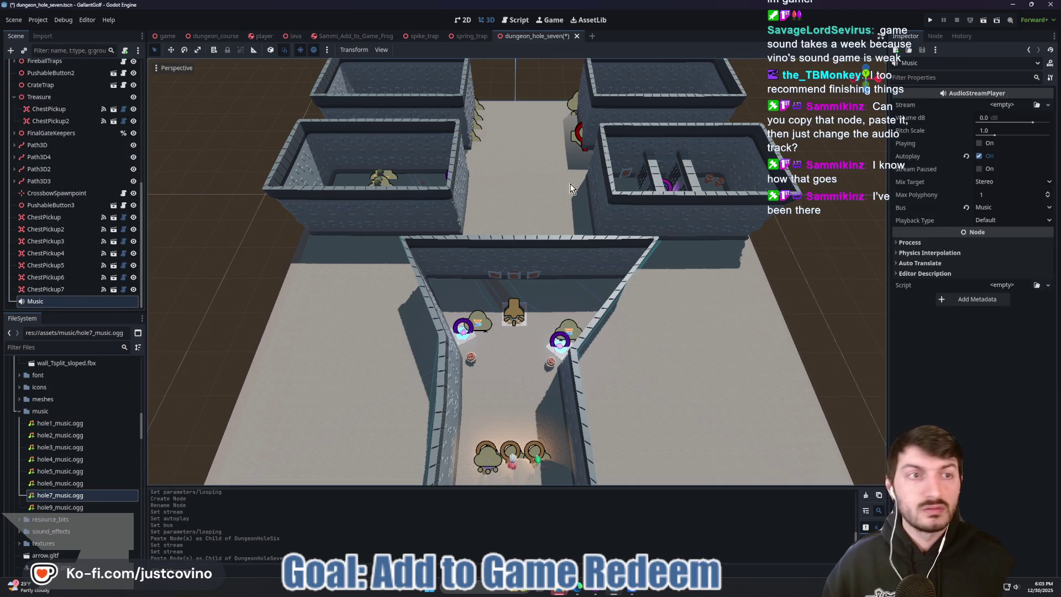
pyautogui.click(989, 105)
pyautogui.click(1002, 253)
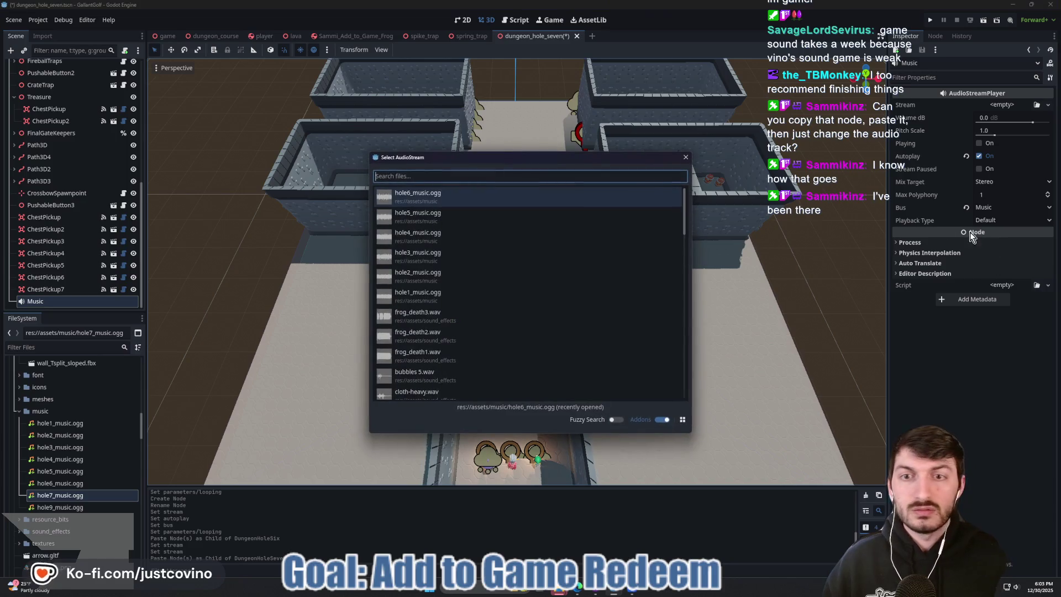
pyautogui.write('7')
pyautogui.click(479, 199)
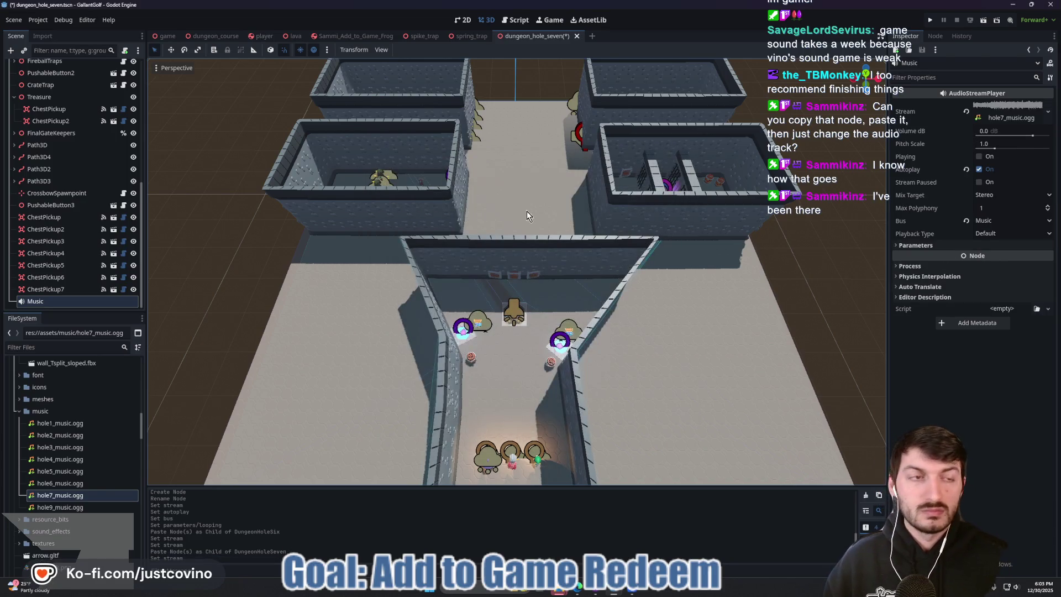
pyautogui.hotkey('ctrl', 's')
# - Open dungeon_hole_eight.tscn by filtering the files for 'eight'
pyautogui.click(45, 347)
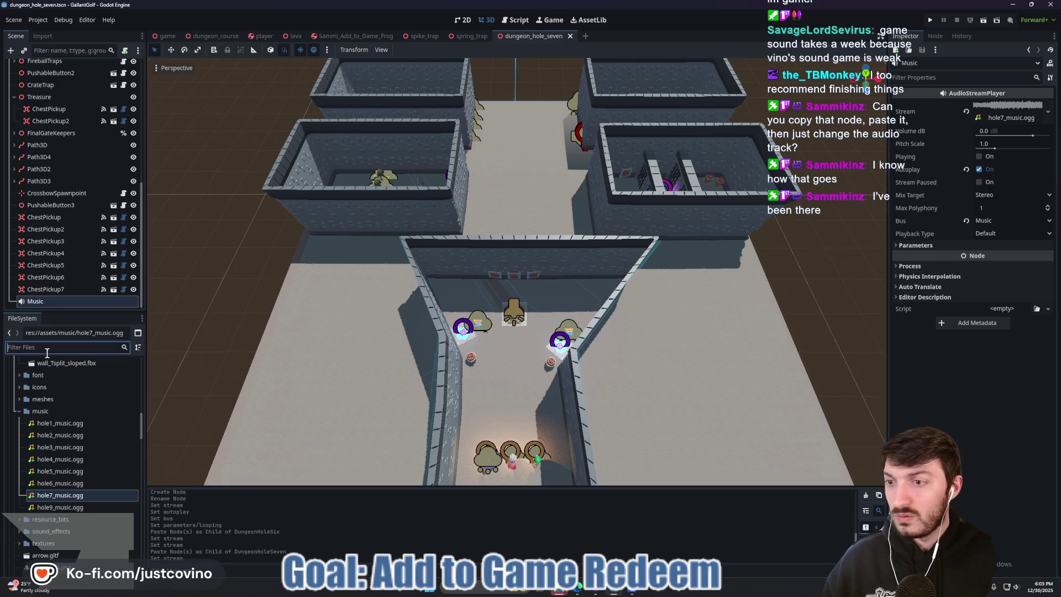
pyautogui.write('eight')
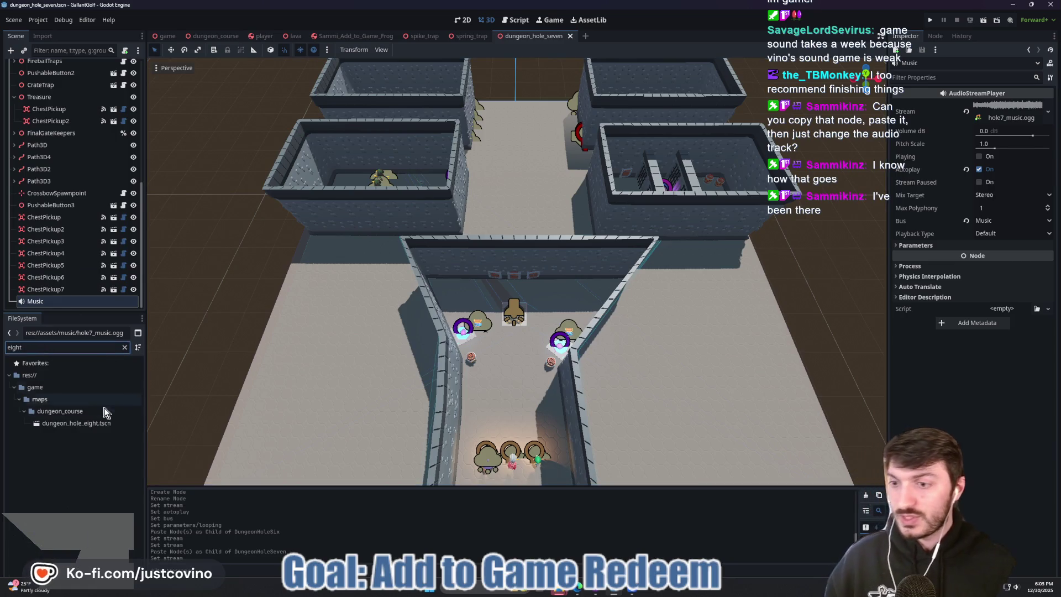
pyautogui.doubleClick(98, 422)
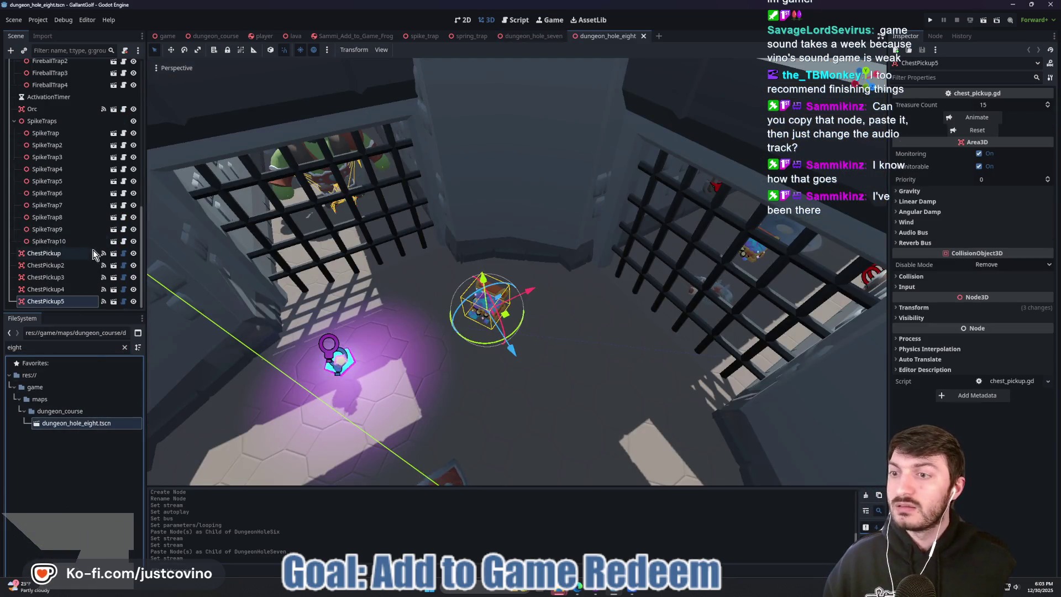
pyautogui.scroll(-5, 501, 381)
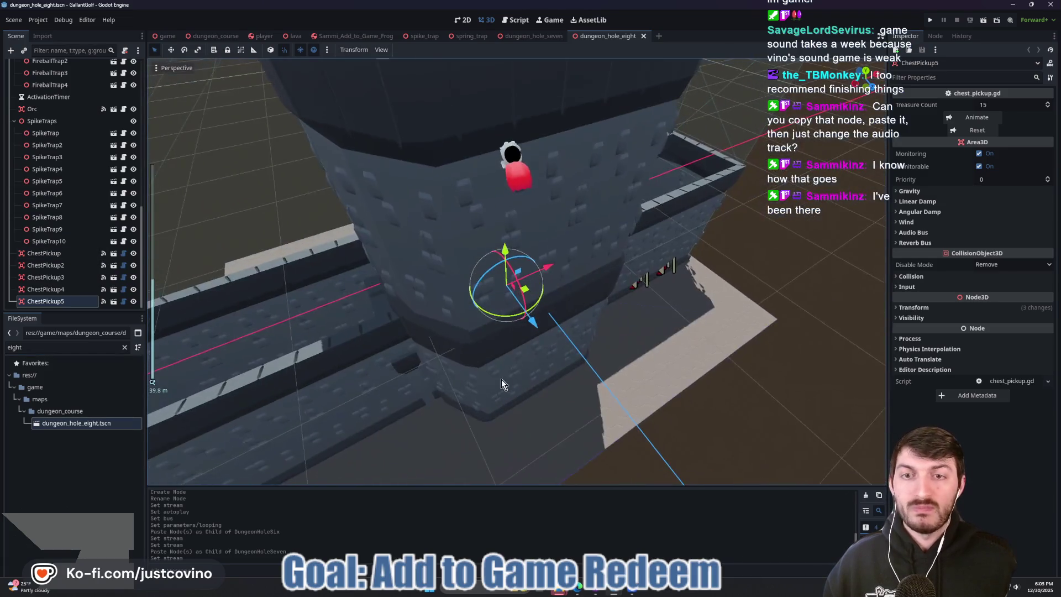
pyautogui.press('w')
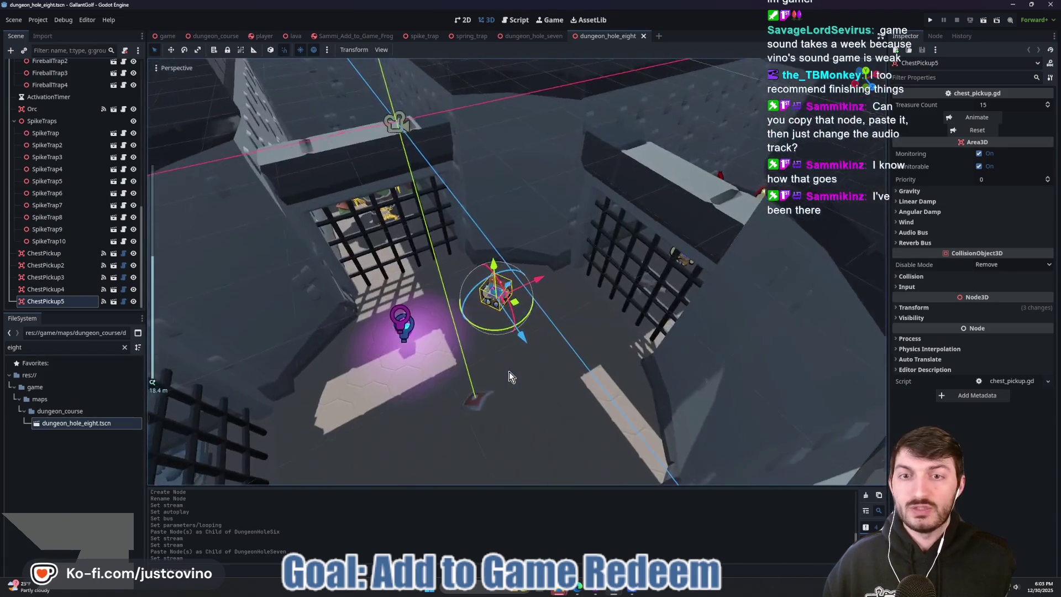
pyautogui.press('w')
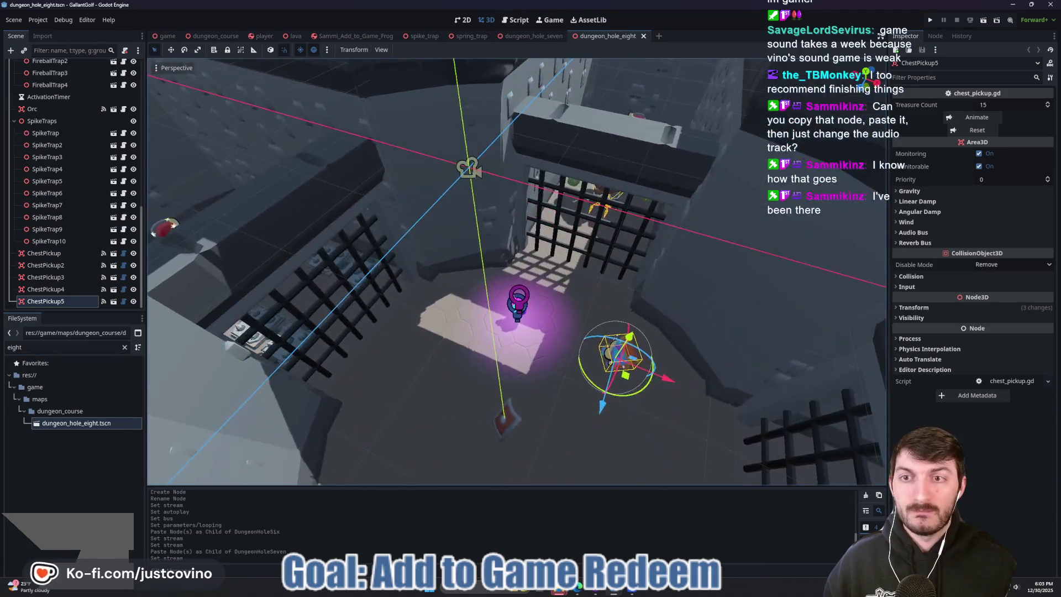
pyautogui.click(631, 590)
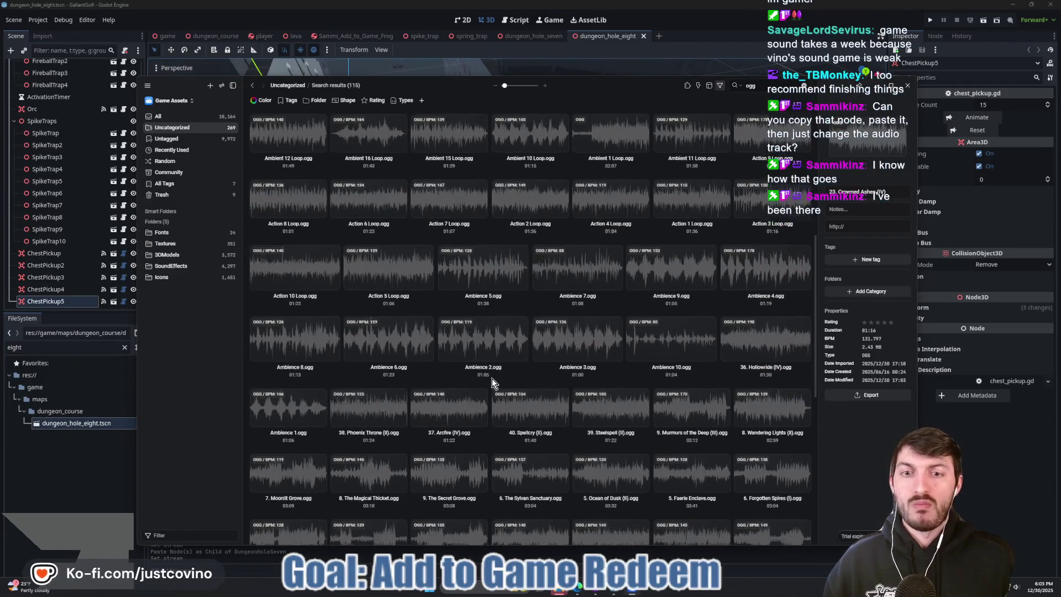
# - Audition Ambience 8, Dark 1, Dark 5, Dark 3 and Dark 2 loops in Eagle
pyautogui.scroll(3, 491, 378)
pyautogui.scroll(2, 483, 386)
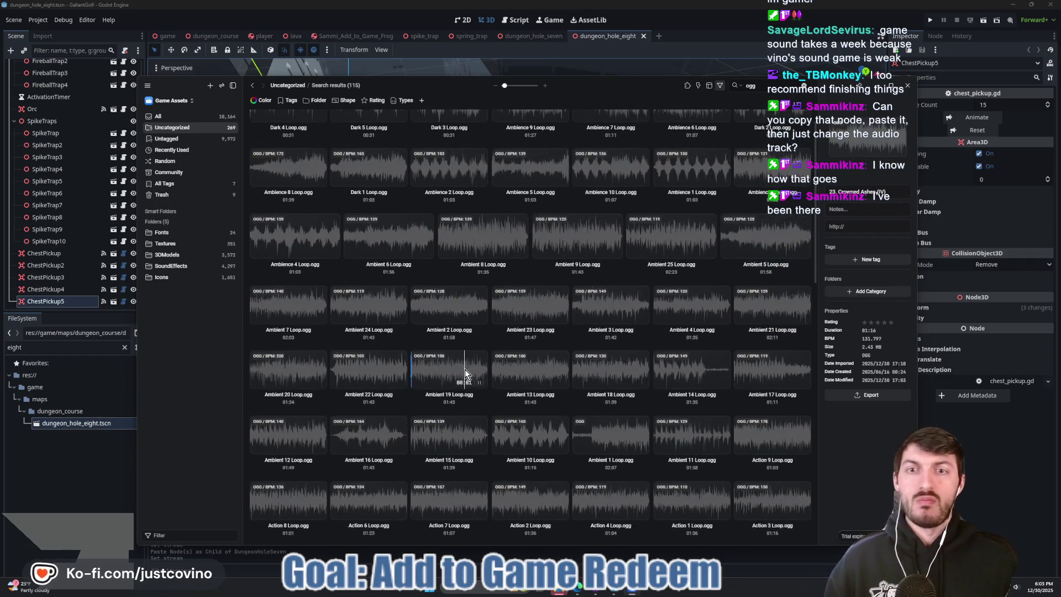
pyautogui.scroll(1, 465, 369)
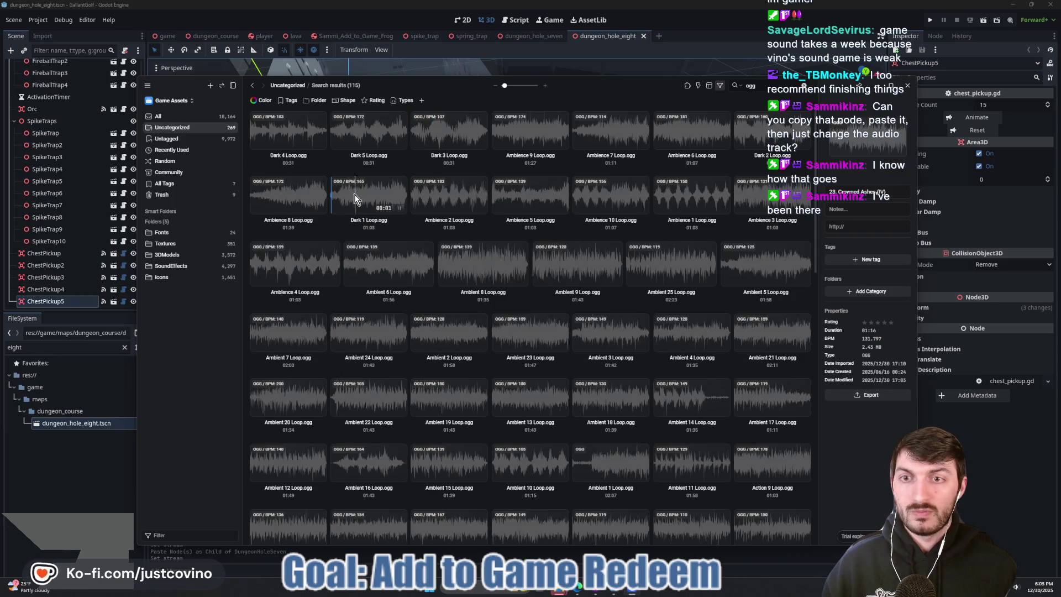
pyautogui.click(280, 197)
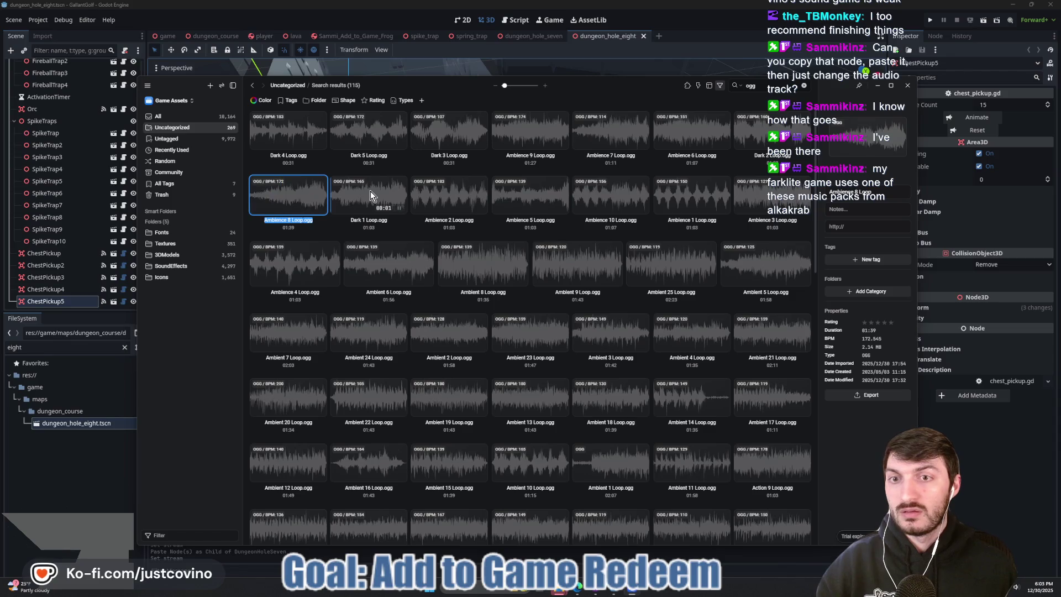
pyautogui.click(353, 194)
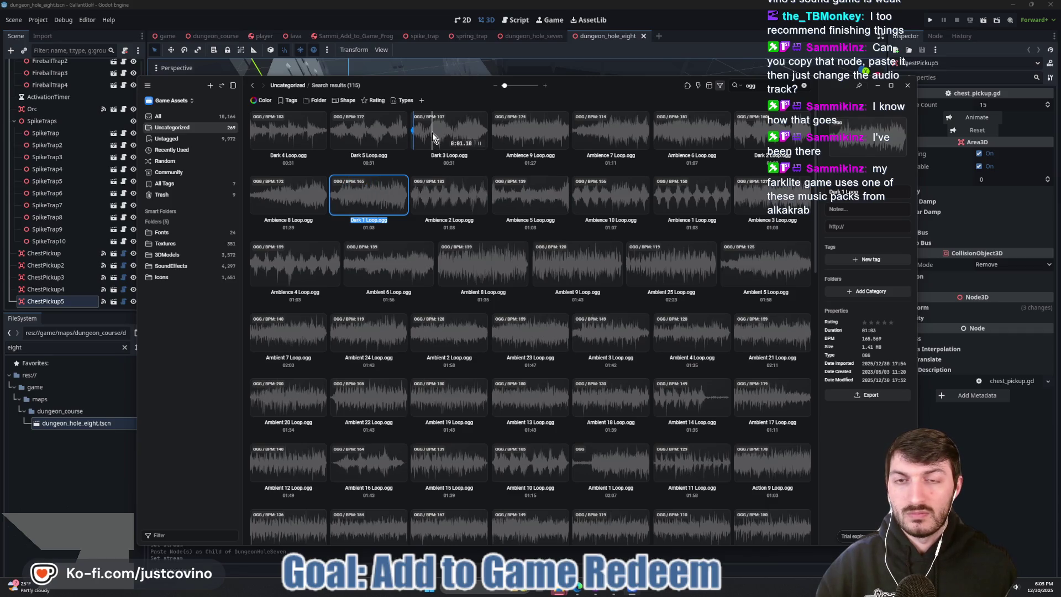
pyautogui.click(364, 130)
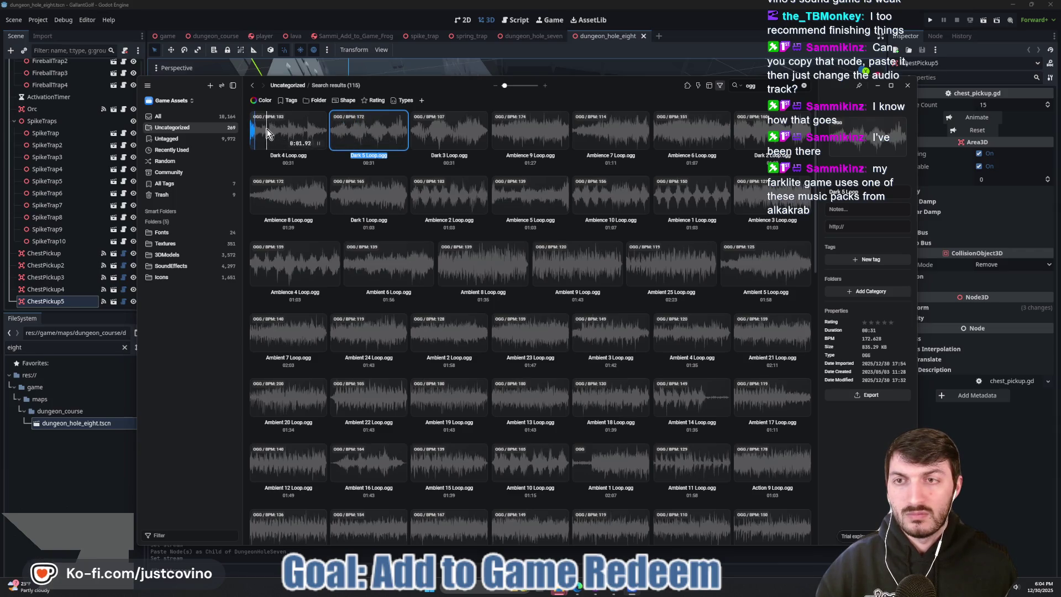
pyautogui.click(434, 136)
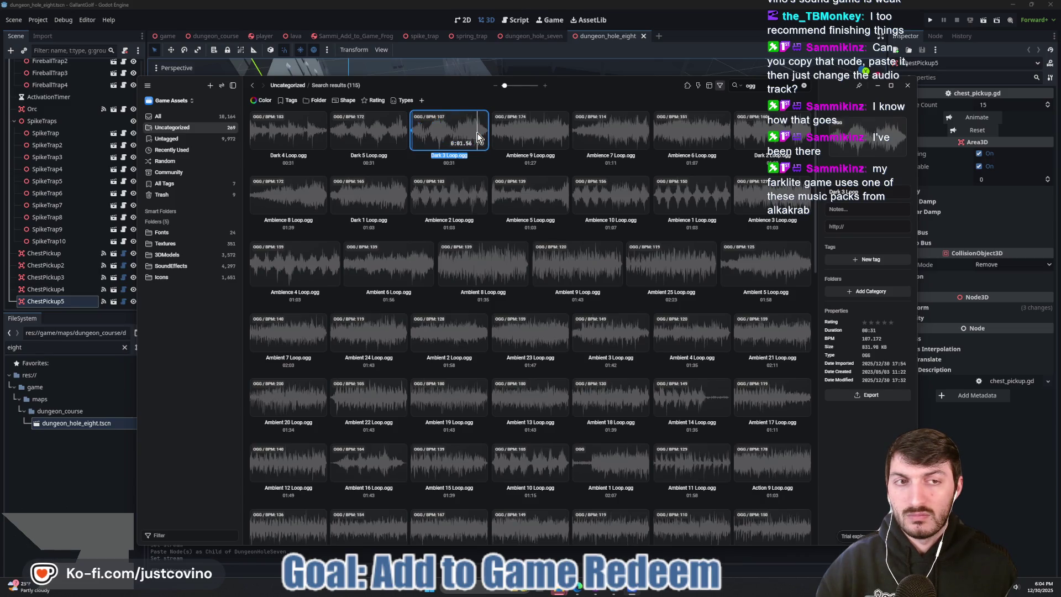
pyautogui.click(742, 134)
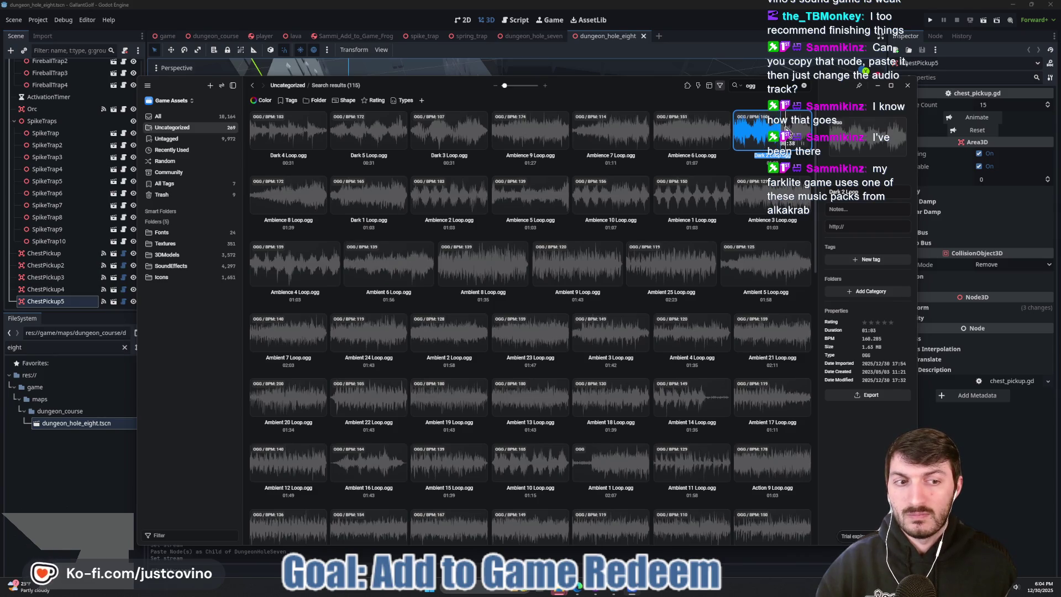
# - Export Dark 3 Loop.ogg into the gallant_golf/assets/music folder
pyautogui.click(449, 130)
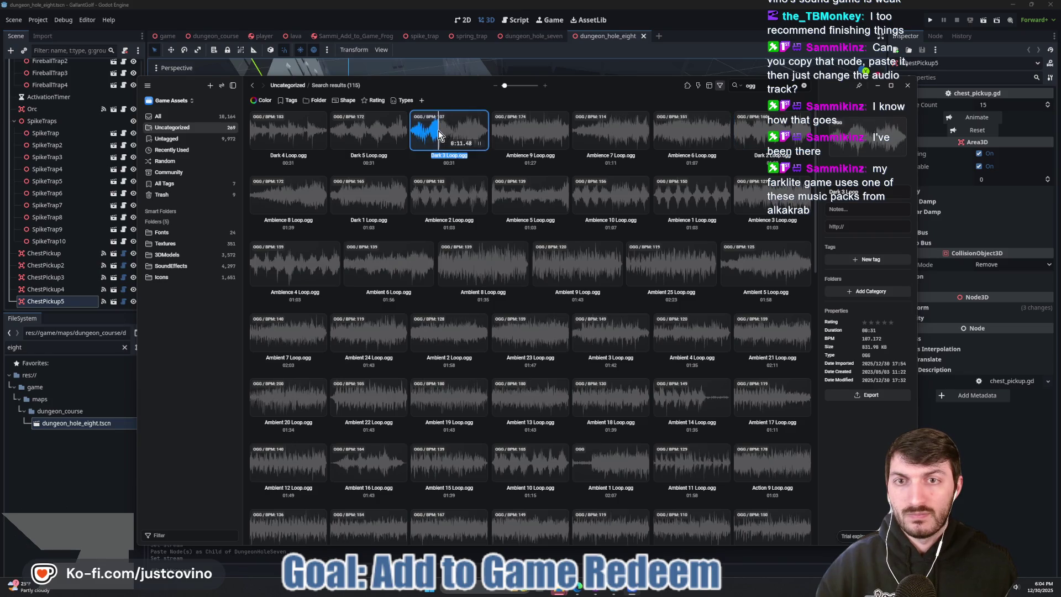
pyautogui.click(850, 395)
pyautogui.click(779, 412)
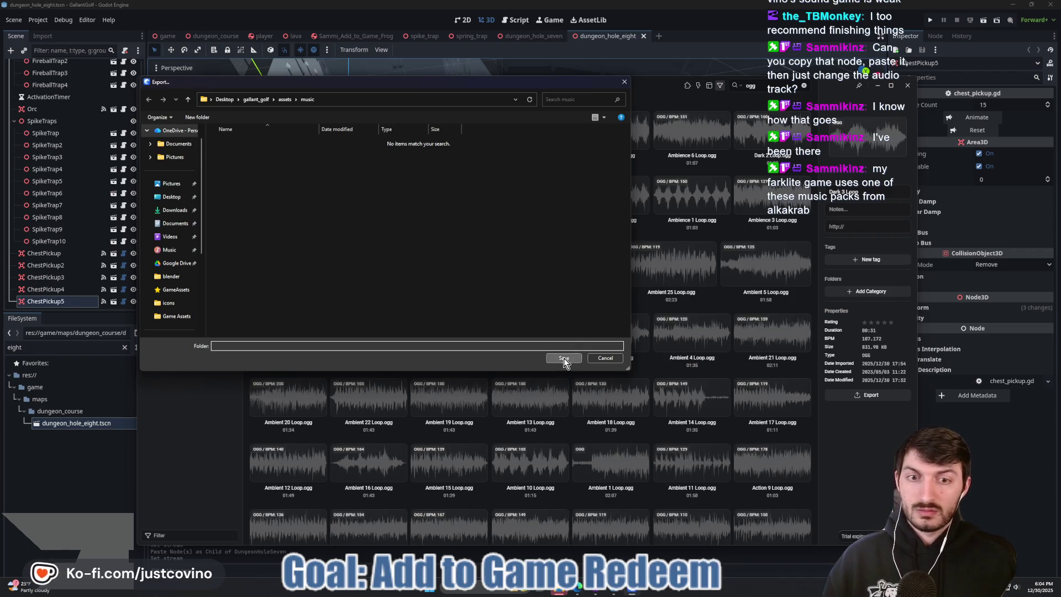
pyautogui.click(564, 358)
pyautogui.click(98, 477)
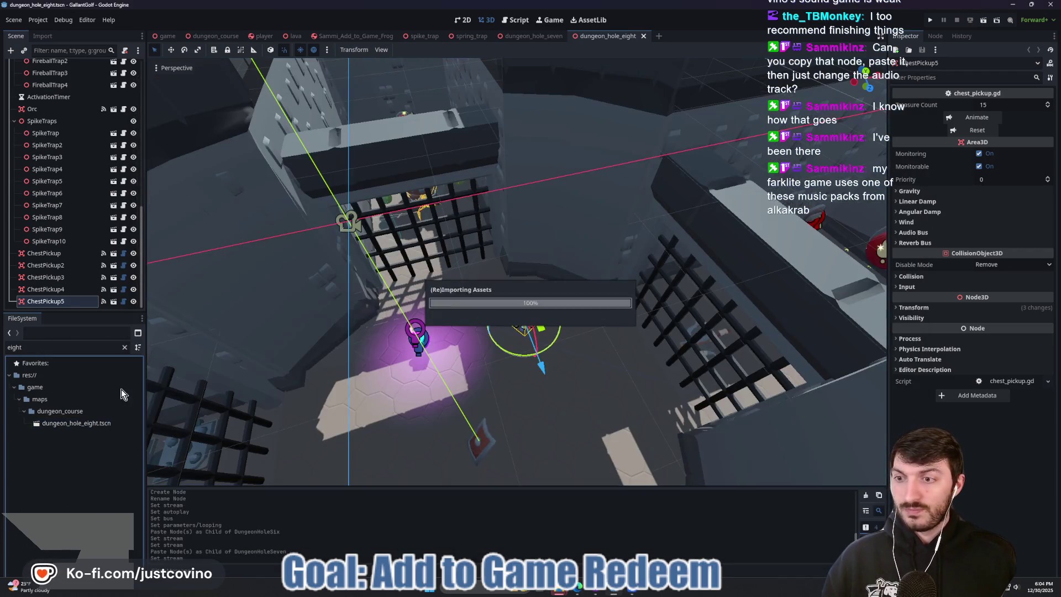
# - Clear the file filter and rename Dark 3 Loop.ogg in assets/music to hole8_music.ogg
pyautogui.click(124, 347)
pyautogui.click(19, 399)
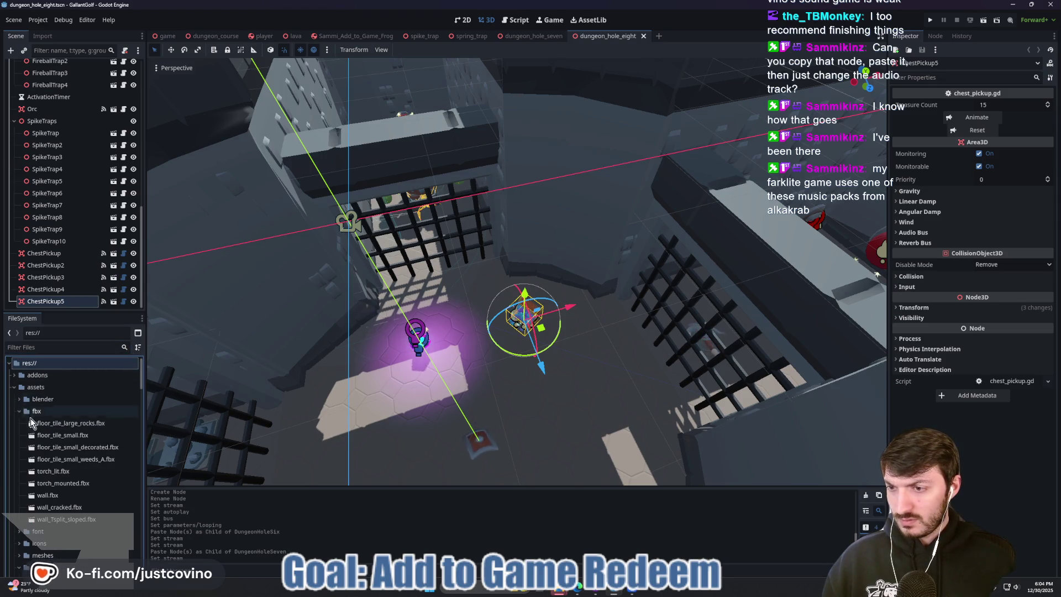
pyautogui.scroll(-5, 25, 459)
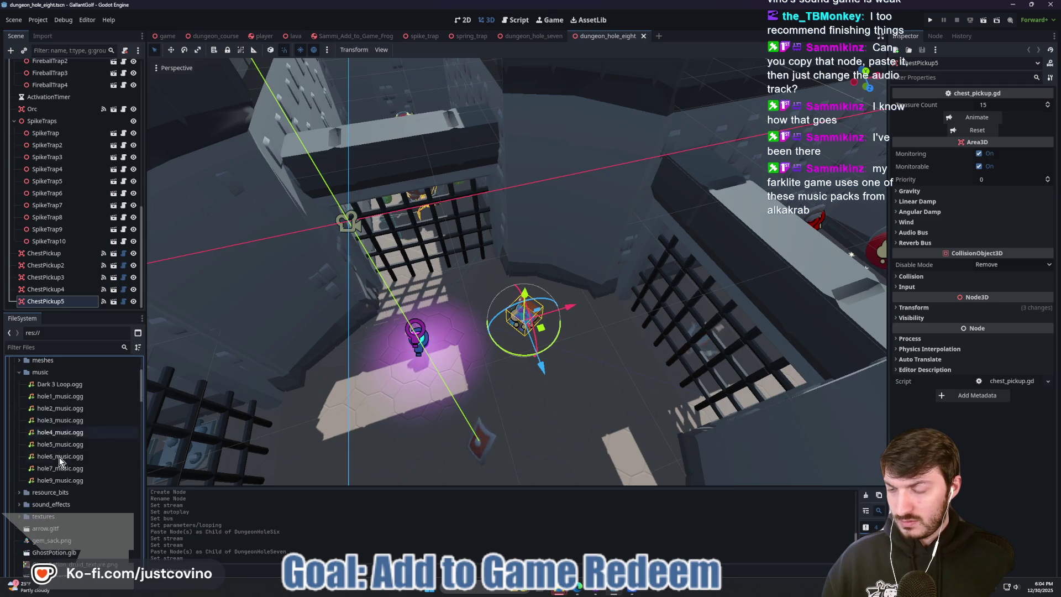
pyautogui.click(62, 386)
pyautogui.rightClick(62, 386)
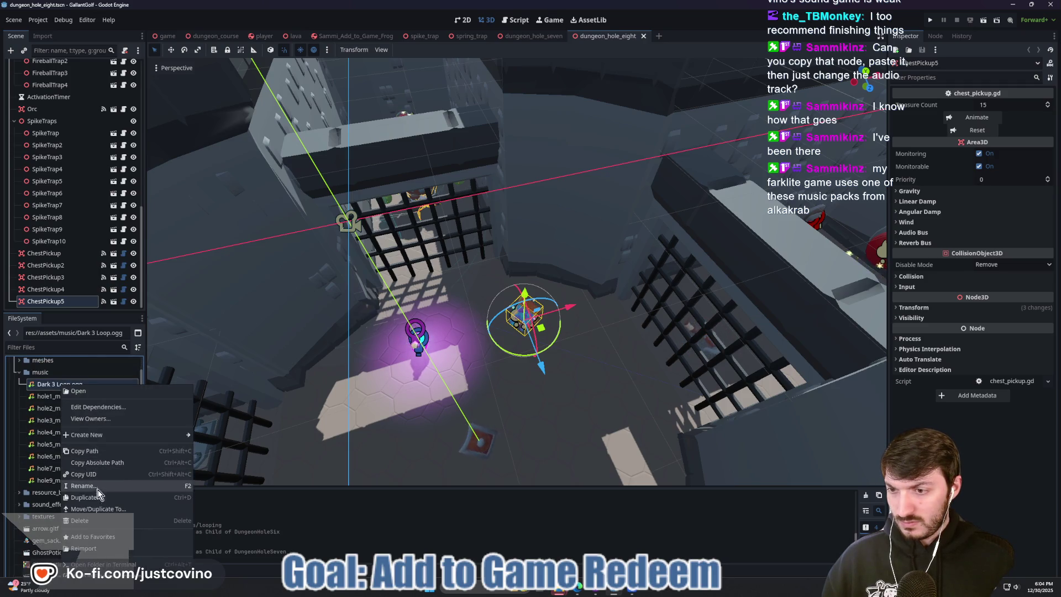
pyautogui.click(89, 485)
pyautogui.write('hole8_mu')
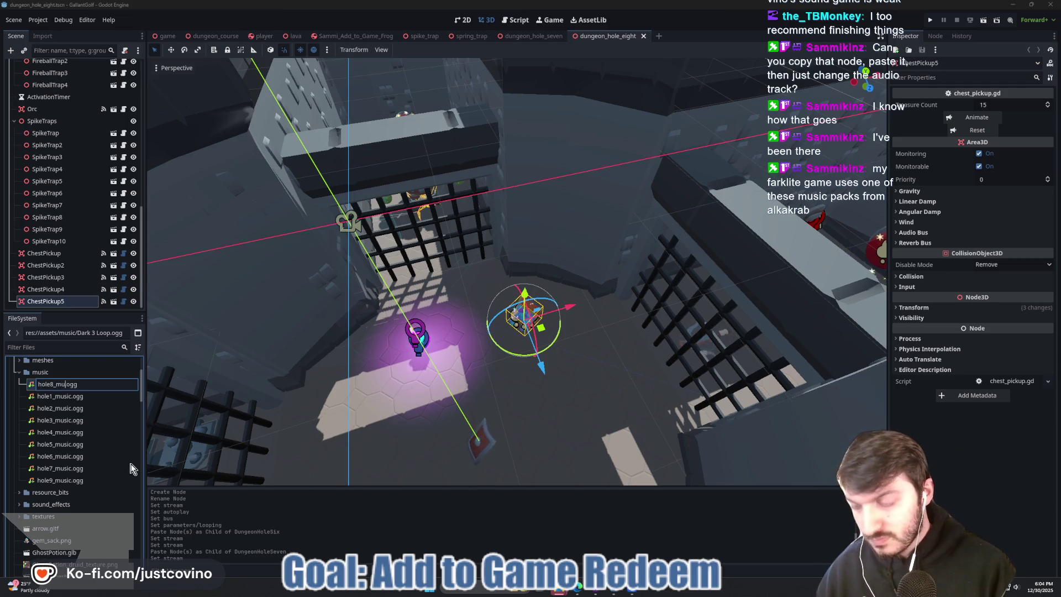
pyautogui.press('Escape')
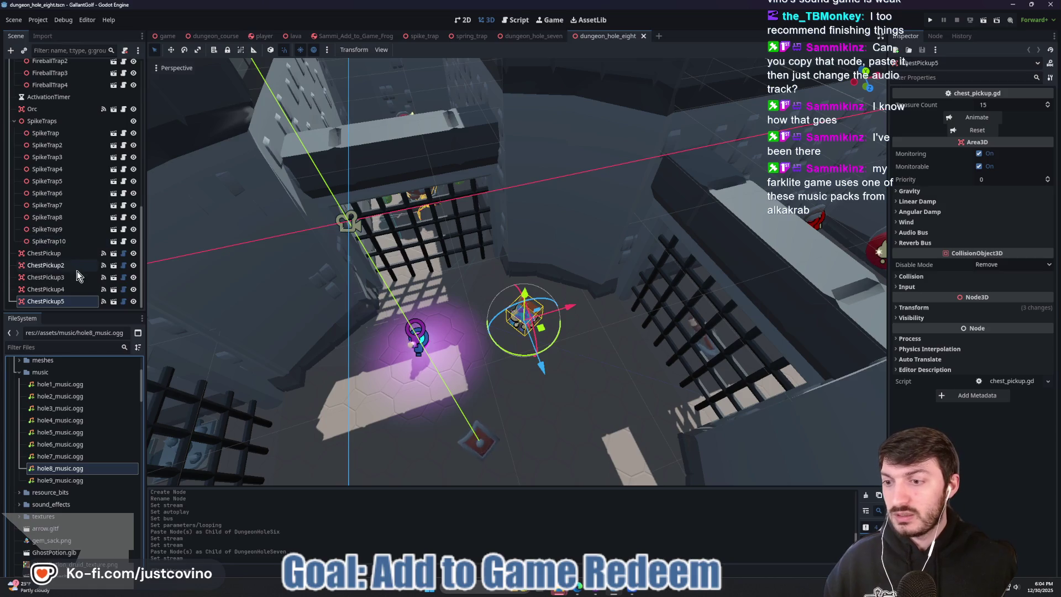
pyautogui.scroll(10, 77, 221)
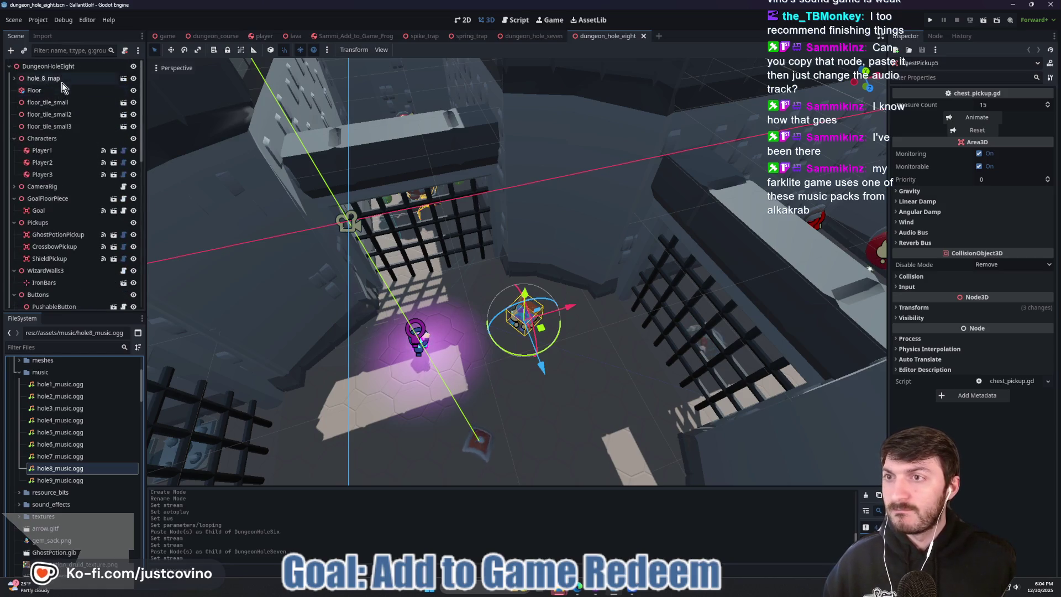
# - Paste the Music player into DungeonHoleEight, stream hole8_music.ogg, and save the scene
pyautogui.click(62, 67)
pyautogui.hotkey('ctrl', 'v')
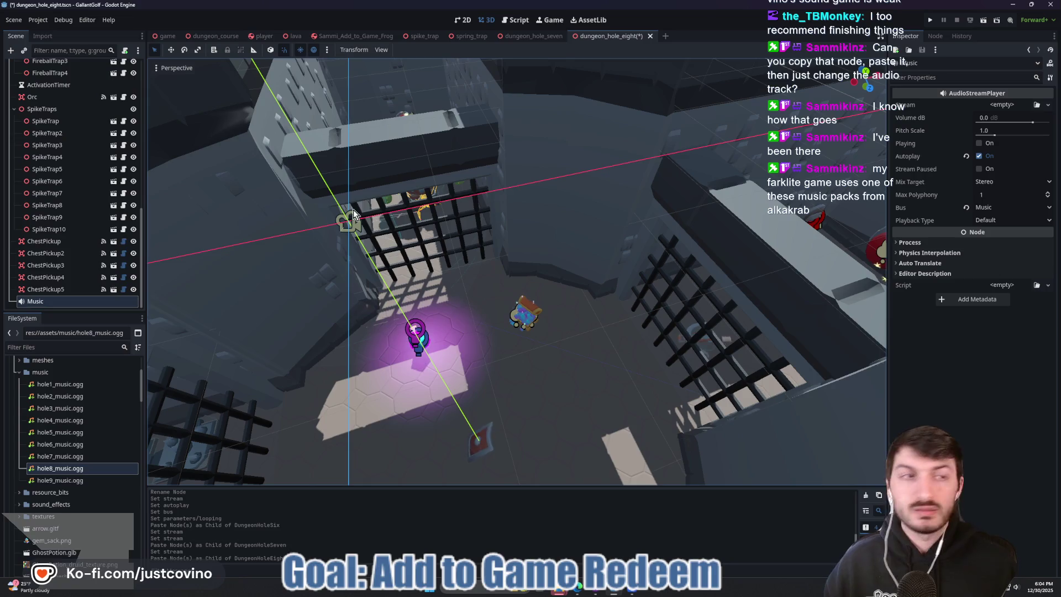
pyautogui.click(1007, 105)
pyautogui.click(1013, 260)
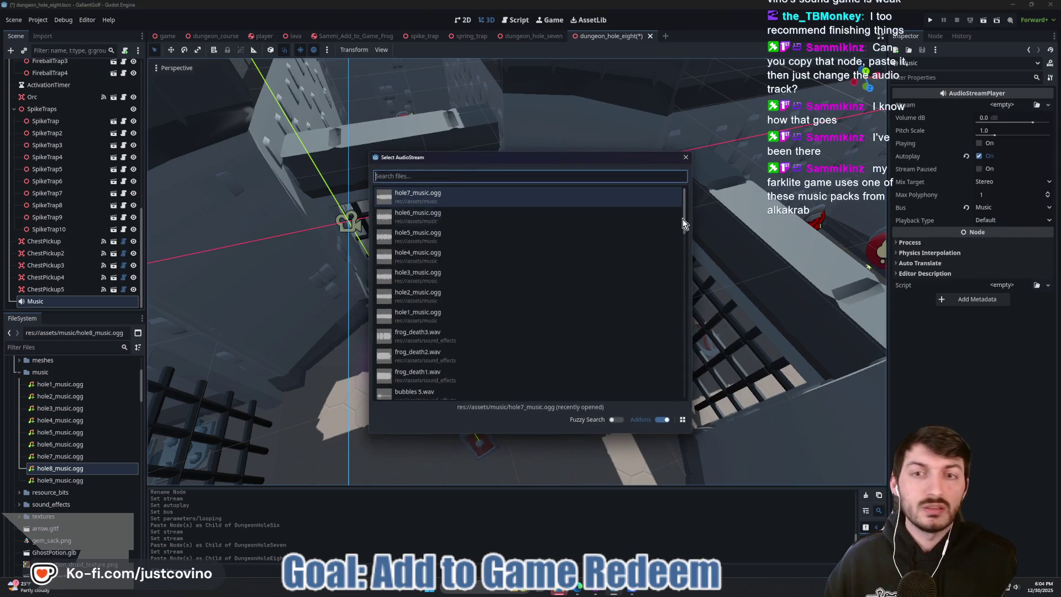
pyautogui.write('hole8')
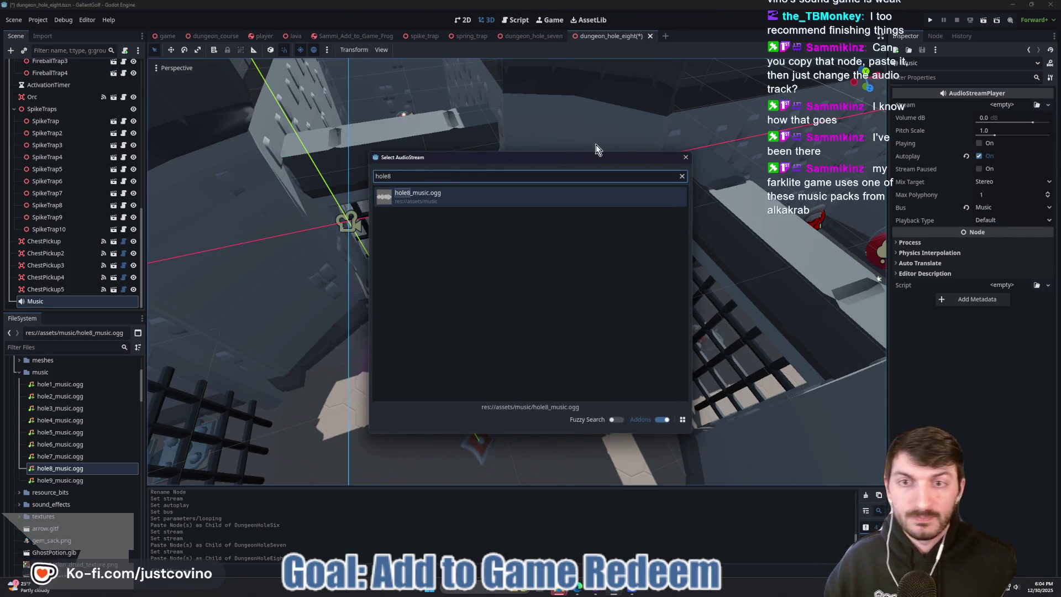
pyautogui.click(463, 203)
pyautogui.hotkey('ctrl', 's')
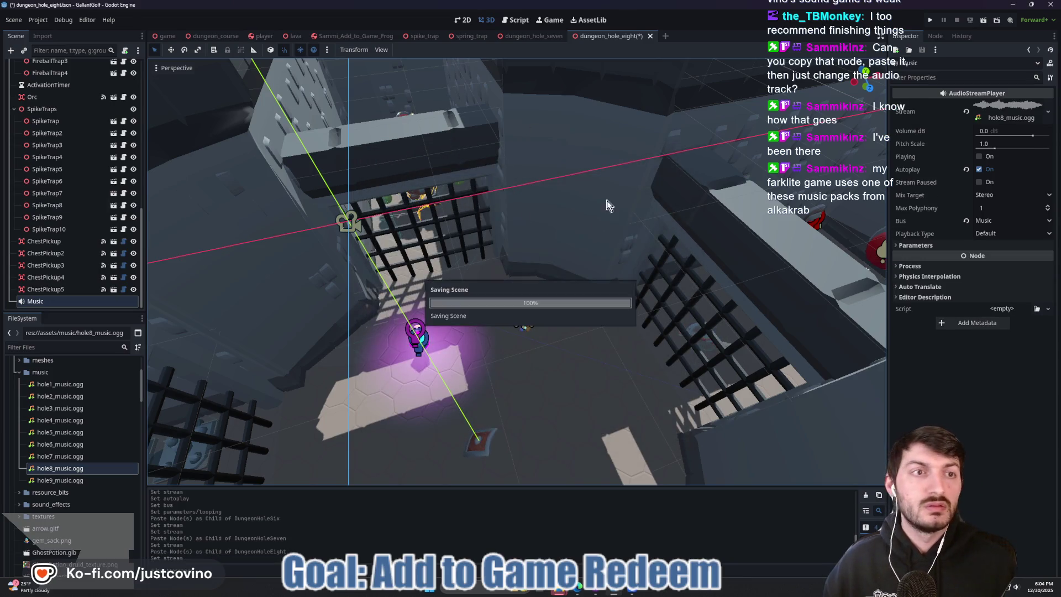
# - Open dungeon_hole_nine.tscn, paste the Music player streaming hole9_music.ogg, and save it
pyautogui.click(82, 347)
pyautogui.write('nine')
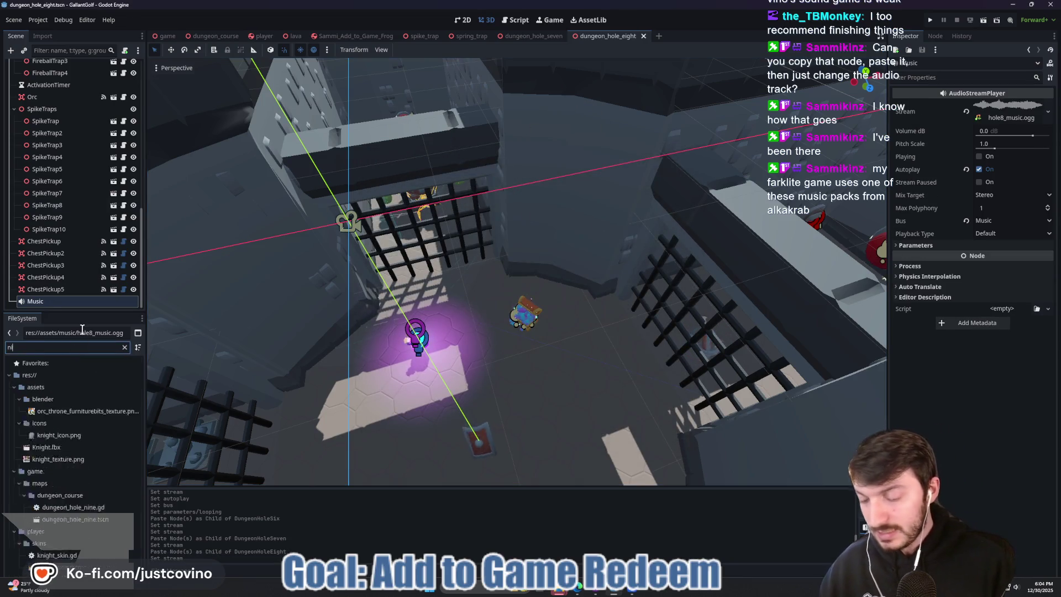
pyautogui.doubleClick(99, 436)
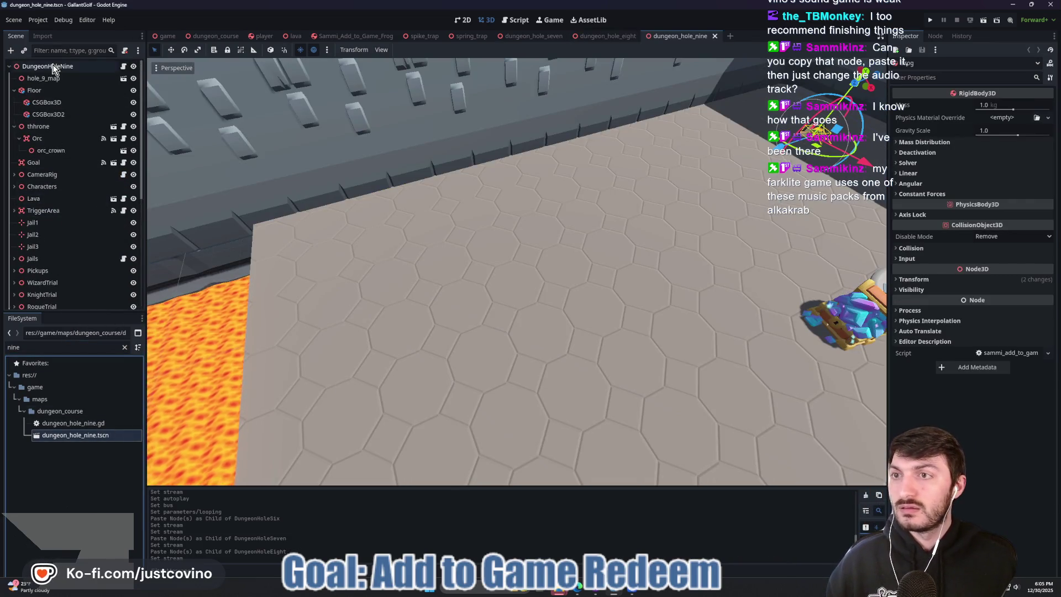
pyautogui.click(55, 71)
pyautogui.hotkey('ctrl', 'v')
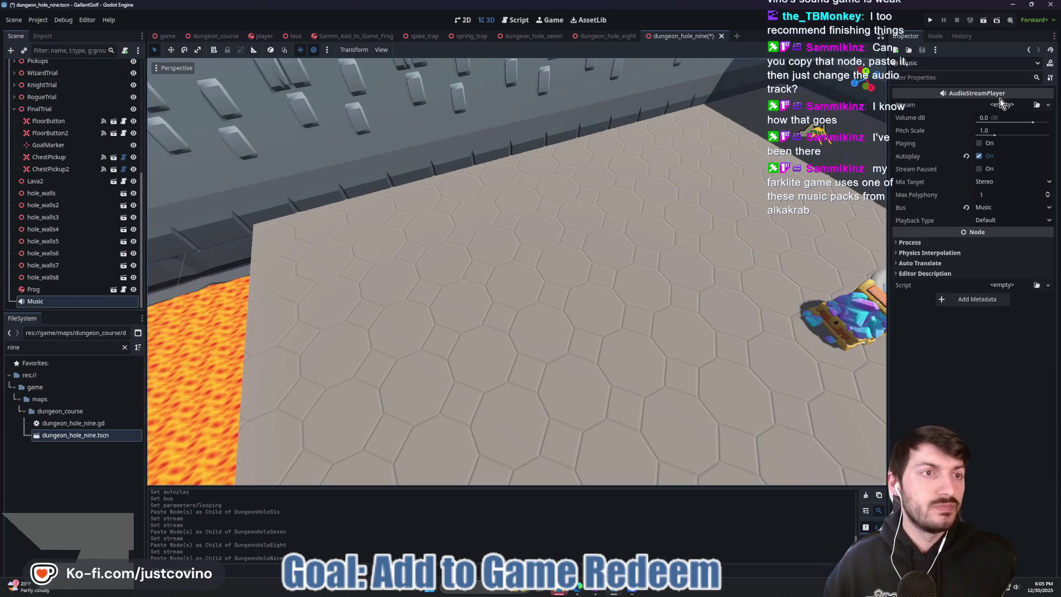
pyautogui.click(1047, 104)
pyautogui.click(956, 249)
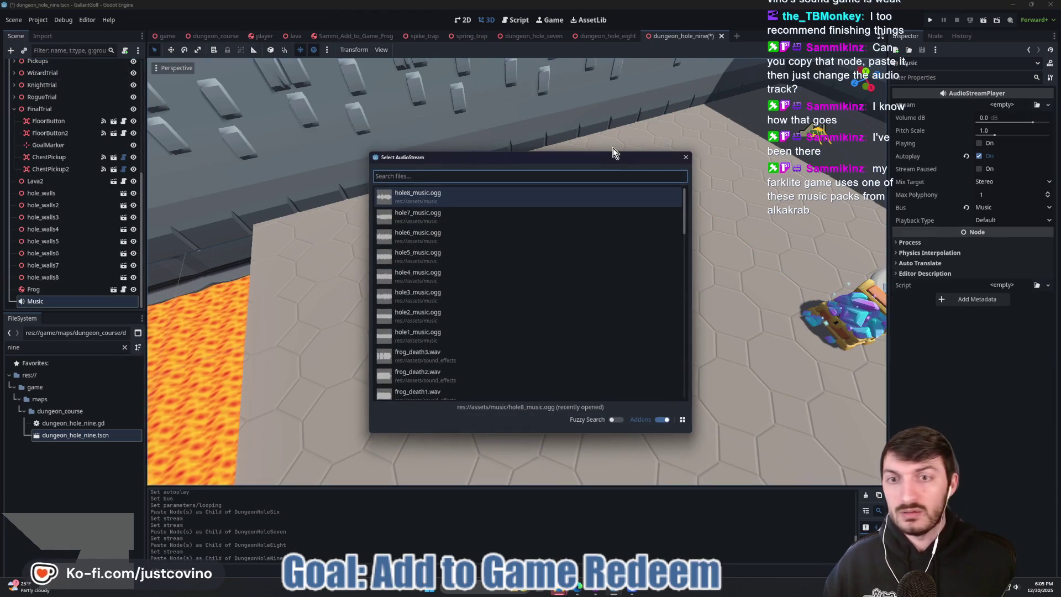
pyautogui.write('9')
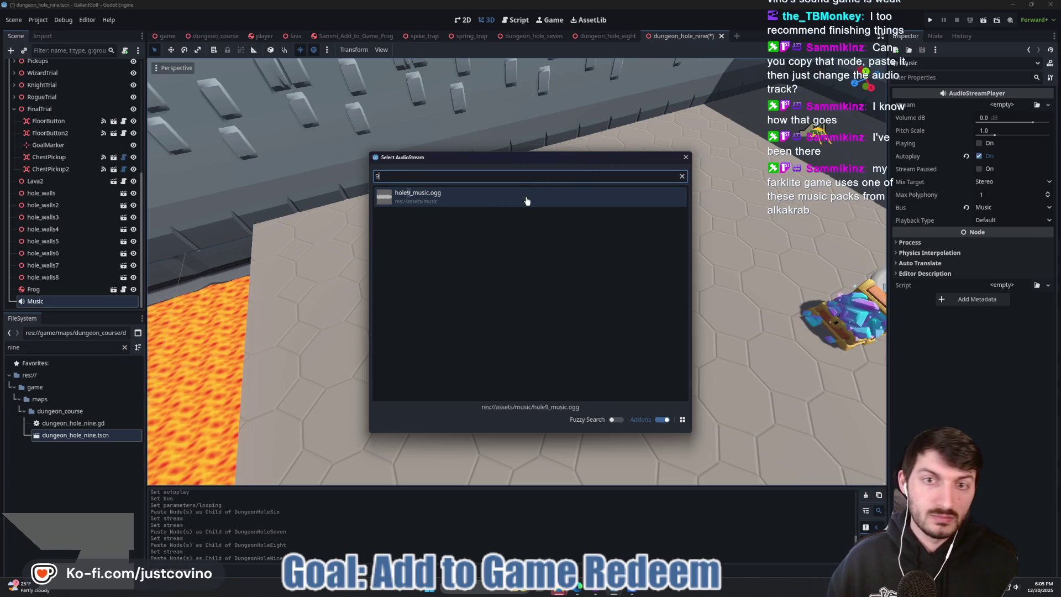
pyautogui.doubleClick(530, 194)
pyautogui.hotkey('ctrl', 's')
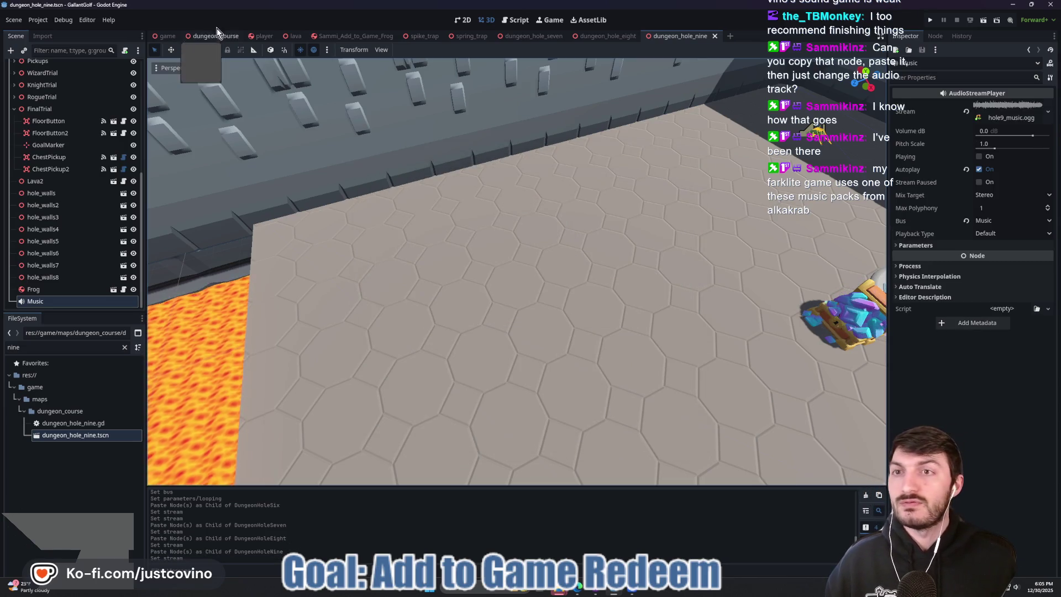
pyautogui.click(218, 34)
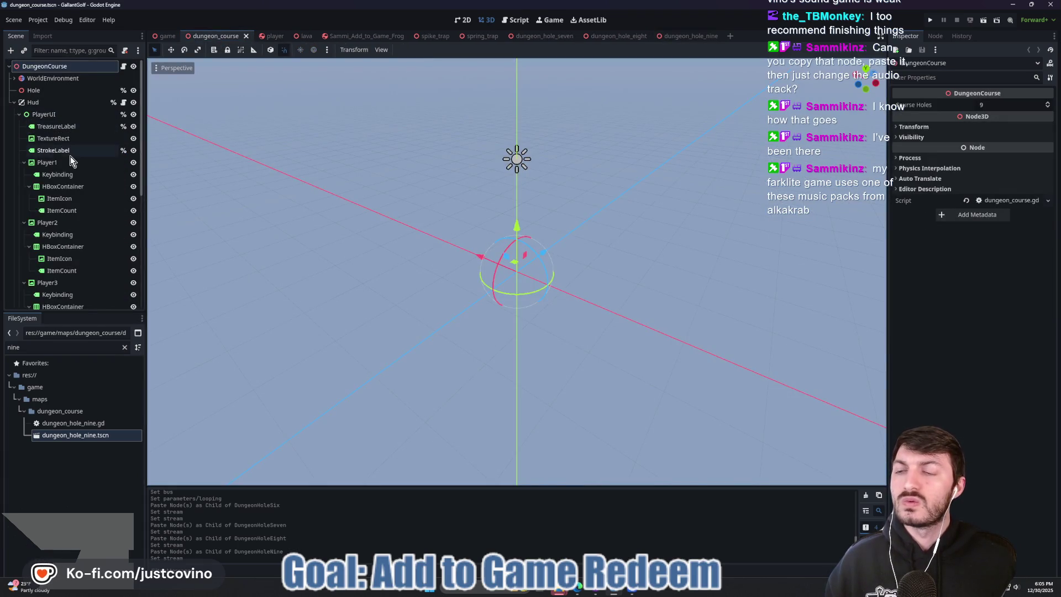
# - View the dungeon_course HUD layout in 2D, collapsing and re-expanding the Hud node
pyautogui.scroll(-2, 74, 162)
pyautogui.scroll(2, 78, 163)
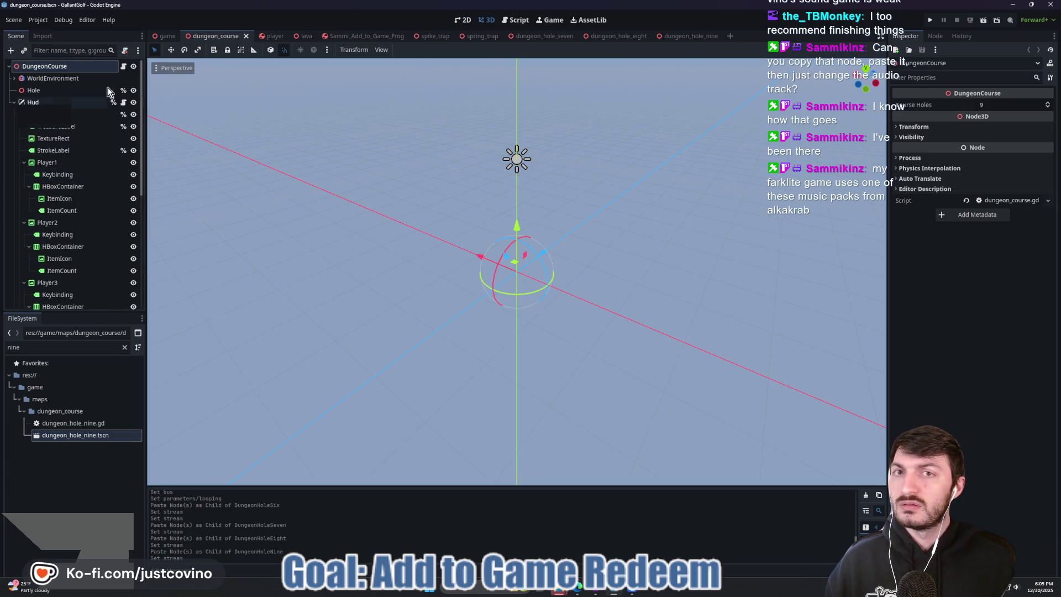
pyautogui.click(463, 19)
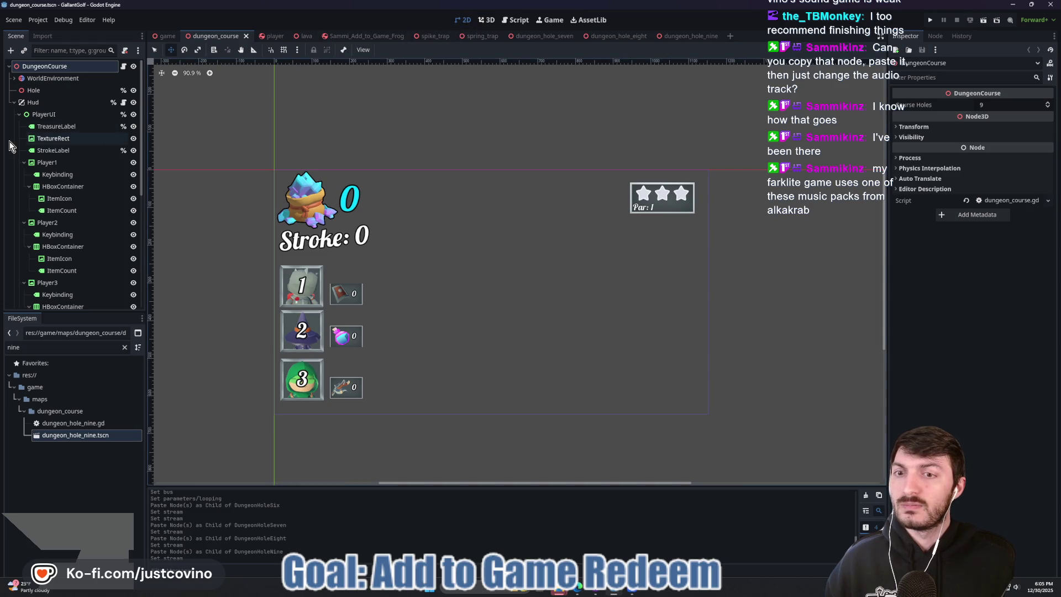
pyautogui.click(13, 103)
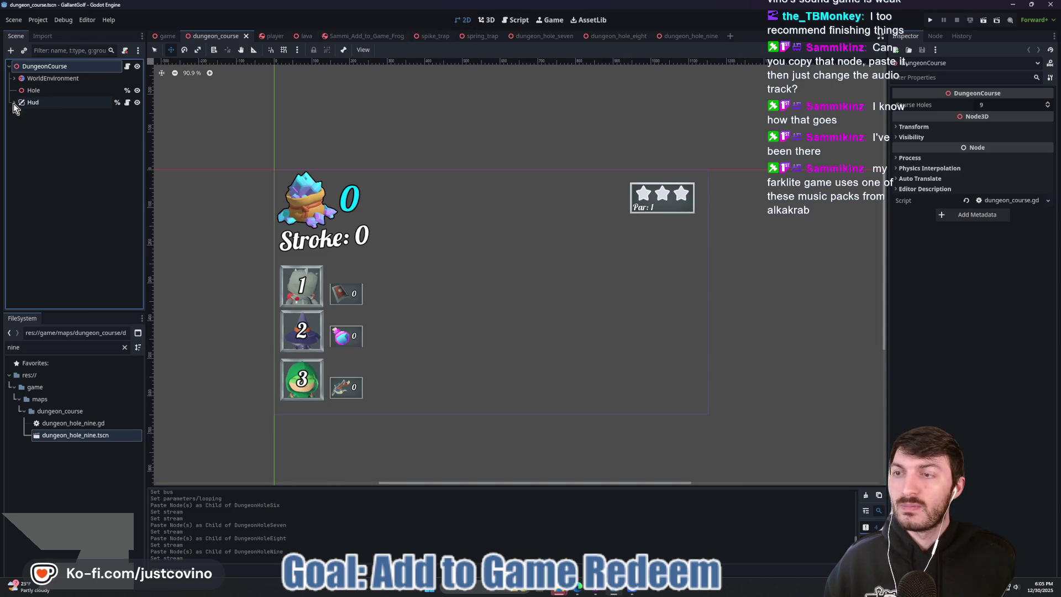
pyautogui.click(14, 104)
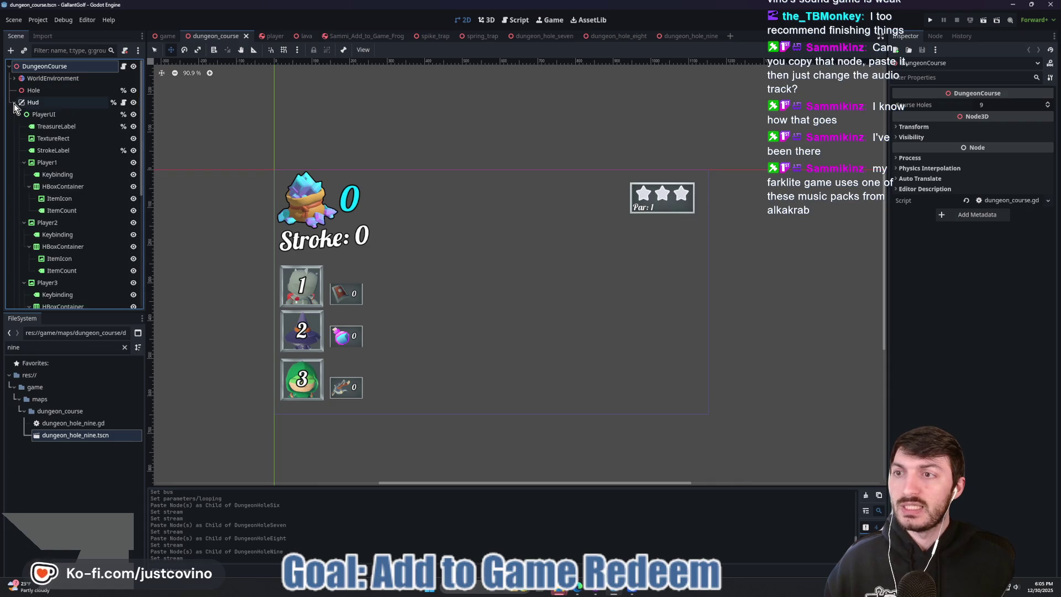
pyautogui.click(165, 36)
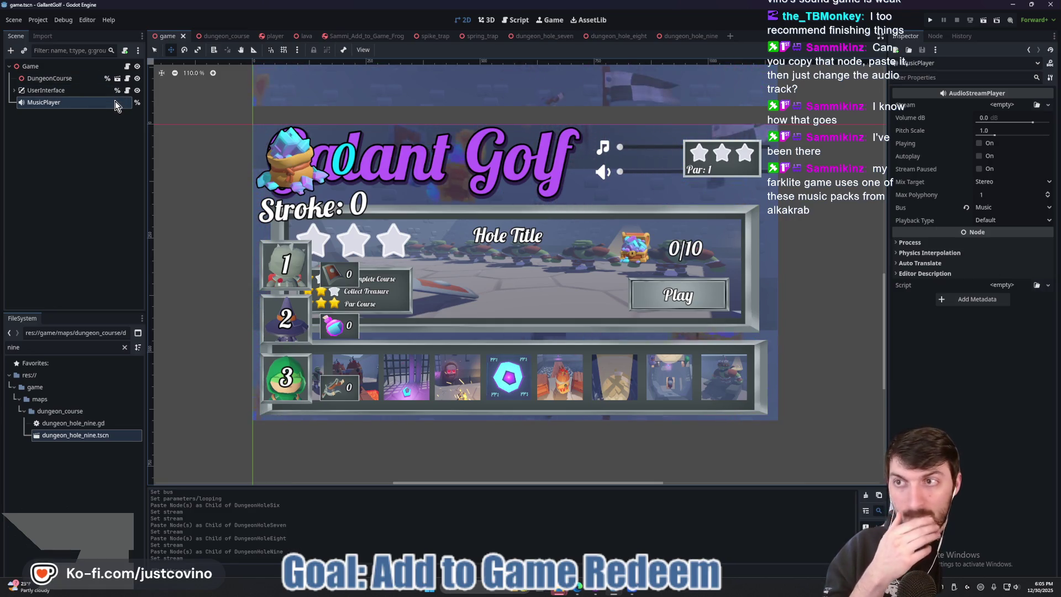
# - Scroll through the game.gd script to review its code
pyautogui.click(122, 78)
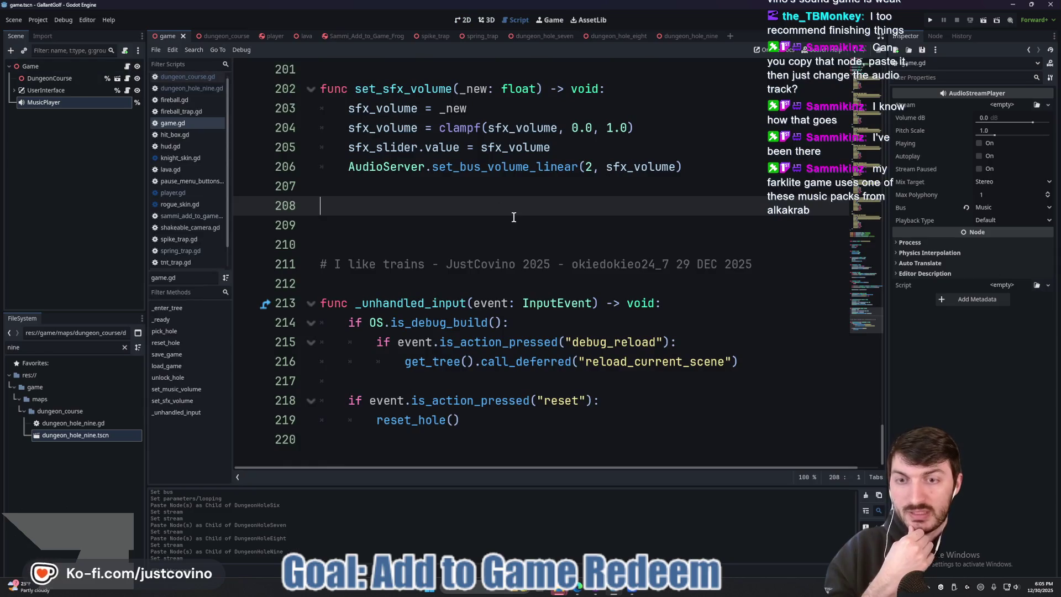
pyautogui.scroll(6, 552, 232)
pyautogui.scroll(7, 598, 248)
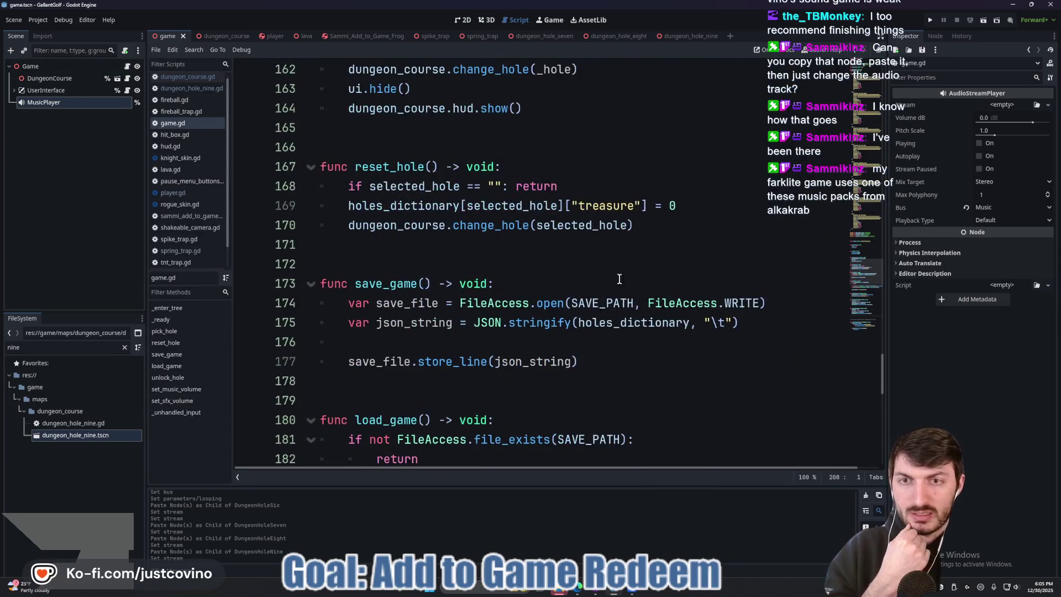
pyautogui.scroll(3, 579, 287)
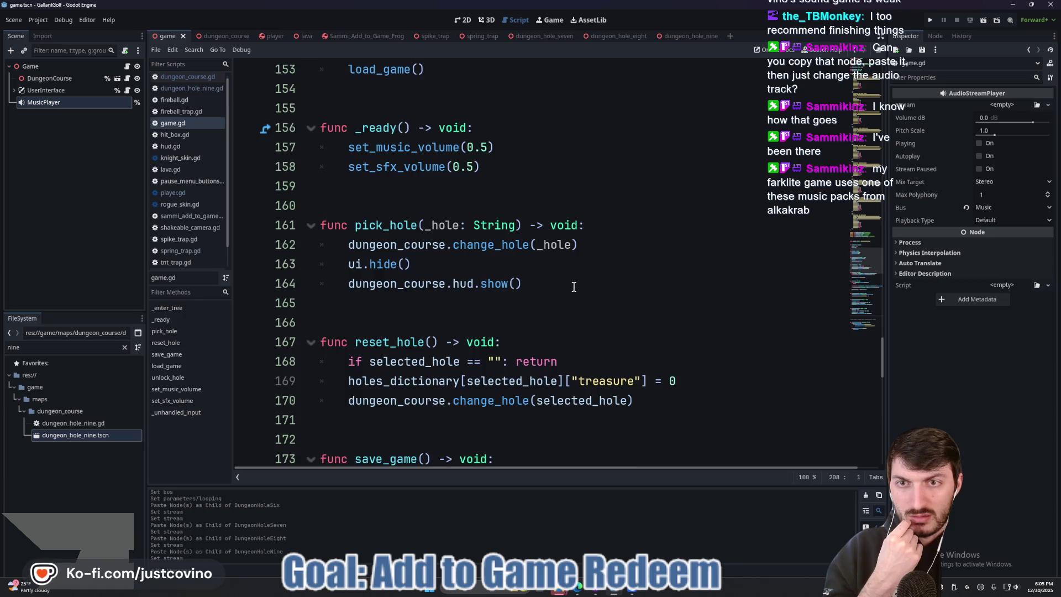
pyautogui.scroll(4, 573, 287)
pyautogui.scroll(-6, 538, 286)
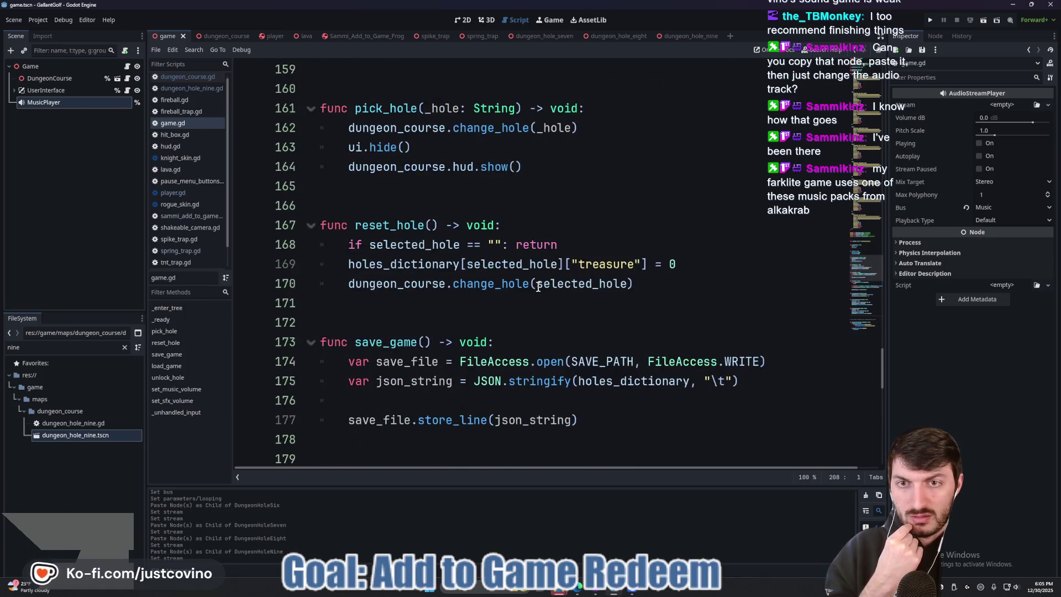
pyautogui.scroll(2, 537, 287)
pyautogui.scroll(-4, 537, 287)
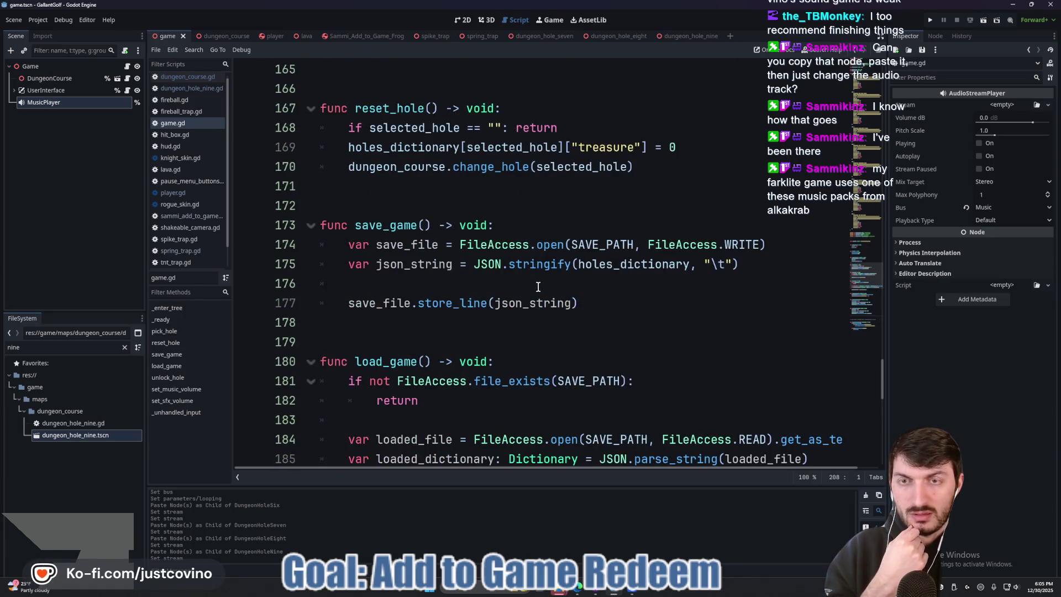
pyautogui.scroll(-3, 537, 287)
pyautogui.scroll(-4, 537, 287)
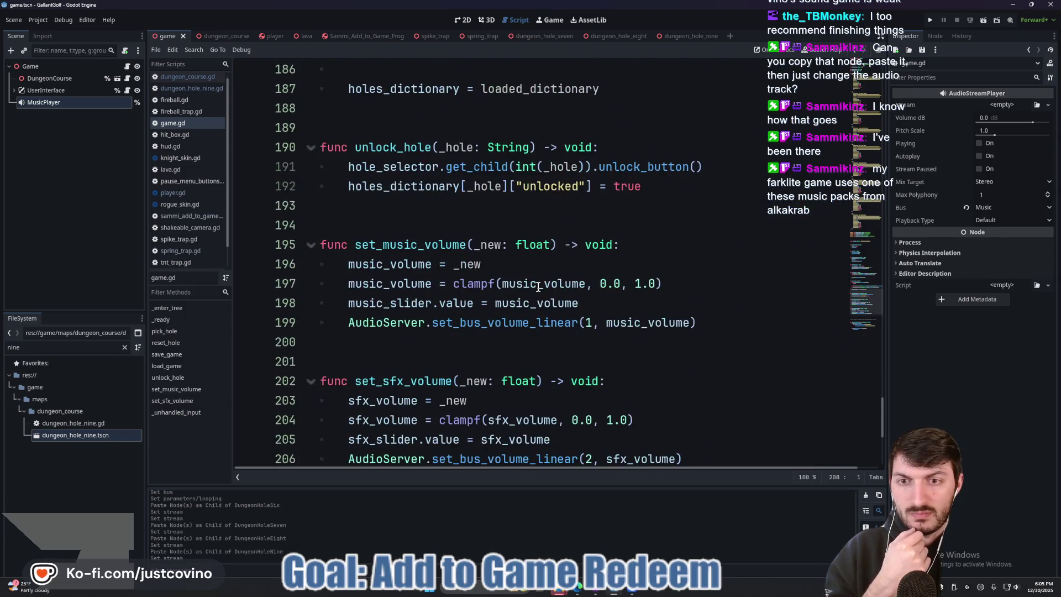
pyautogui.scroll(-5, 538, 287)
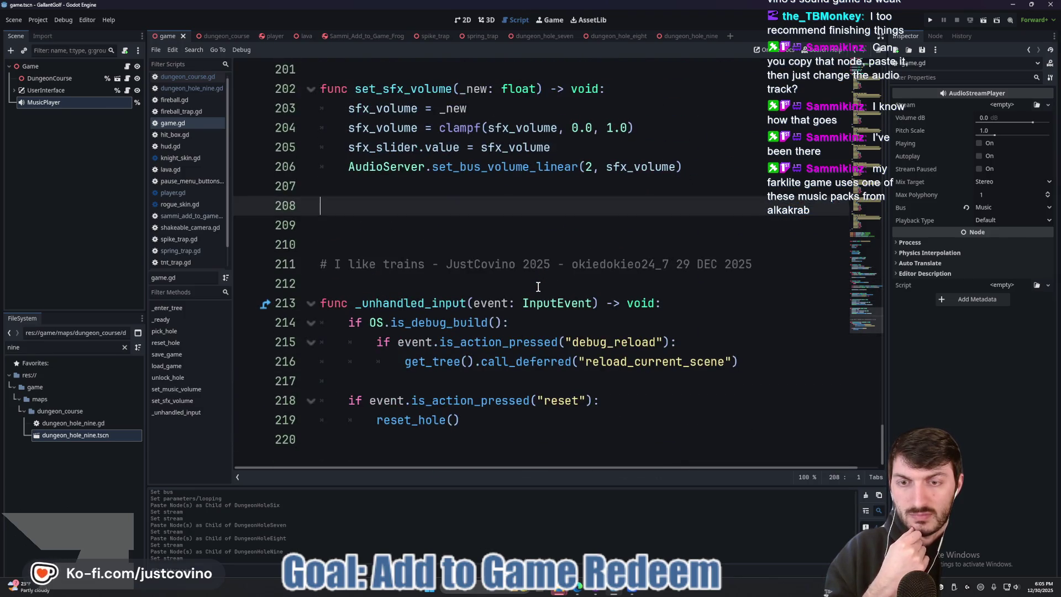
pyautogui.scroll(20, 538, 286)
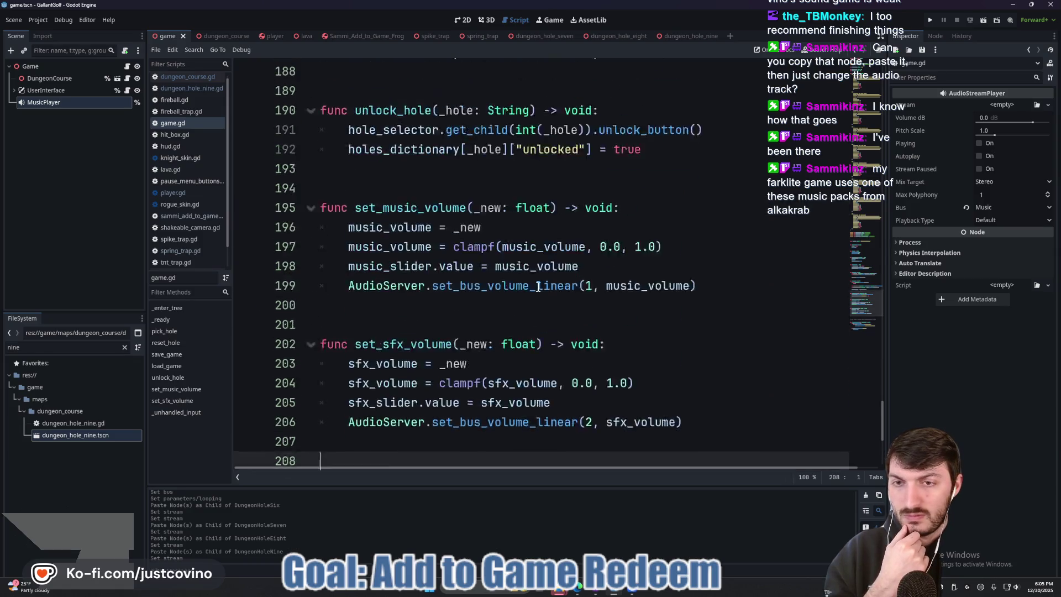
pyautogui.scroll(16, 538, 287)
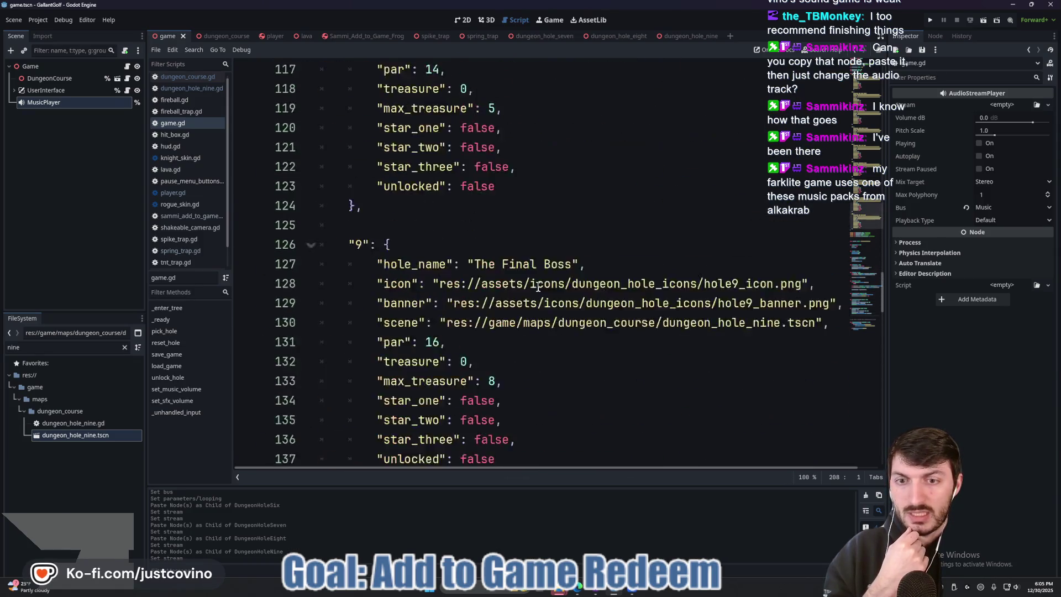
pyautogui.scroll(20, 512, 286)
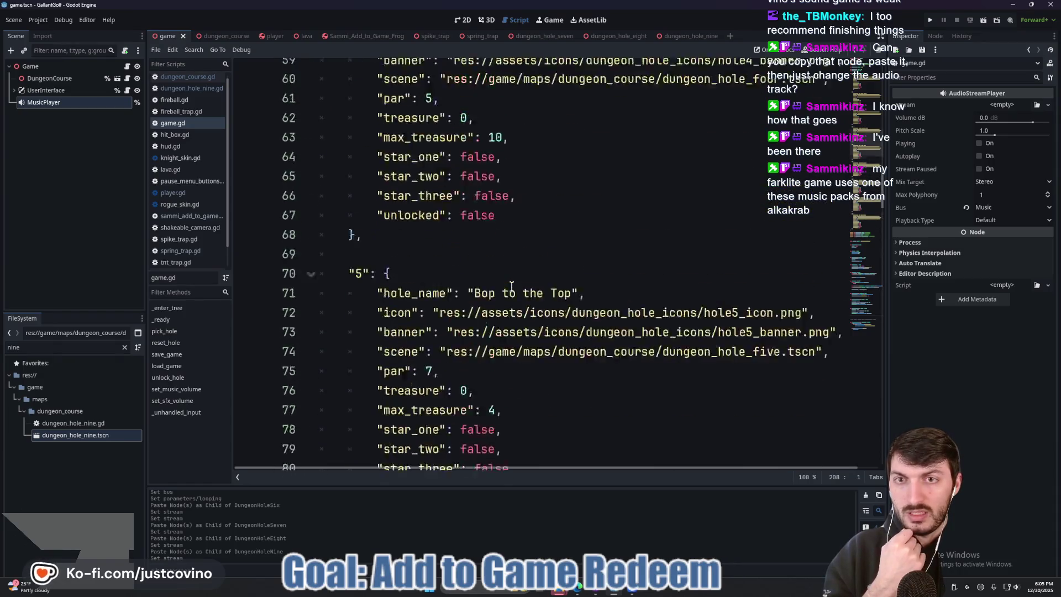
pyautogui.scroll(3, 516, 283)
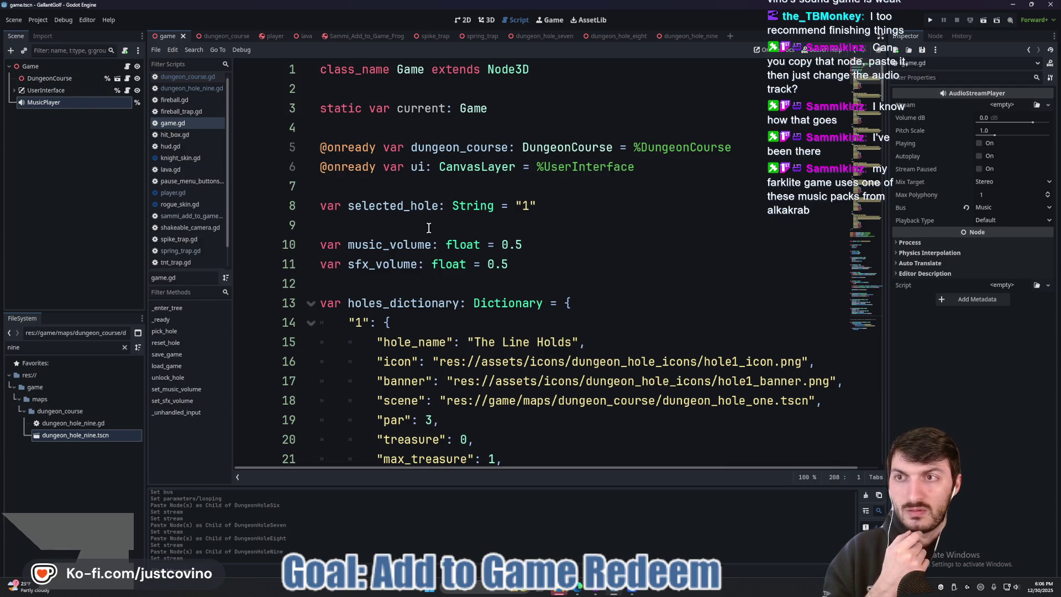
# - Read through the DungeonCourse node's dungeon_course.gd script
pyautogui.click(128, 80)
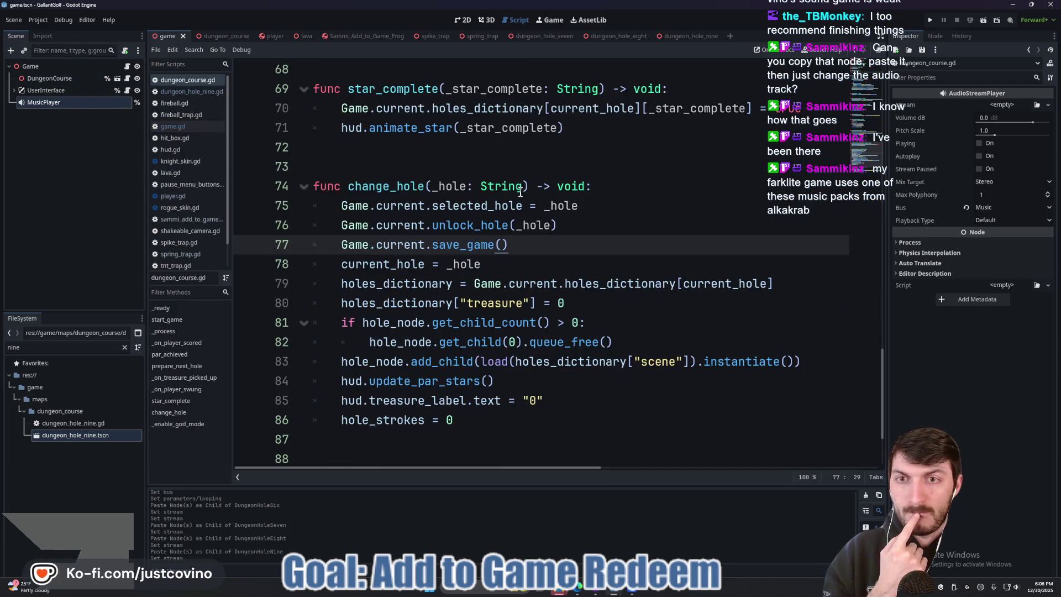
pyautogui.scroll(6, 471, 303)
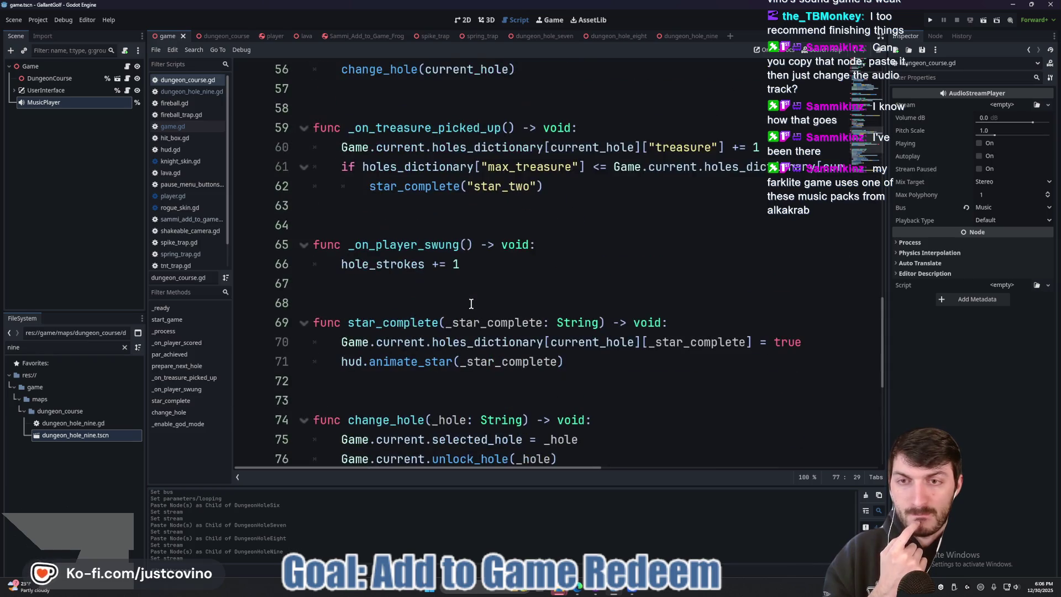
pyautogui.scroll(5, 463, 302)
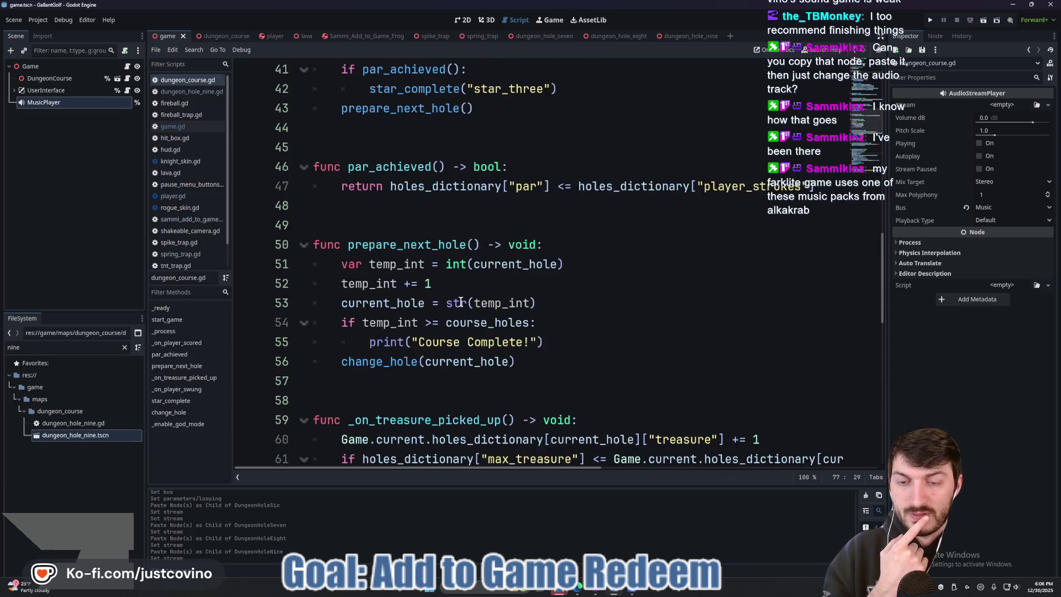
pyautogui.scroll(4, 461, 305)
pyautogui.scroll(5, 461, 304)
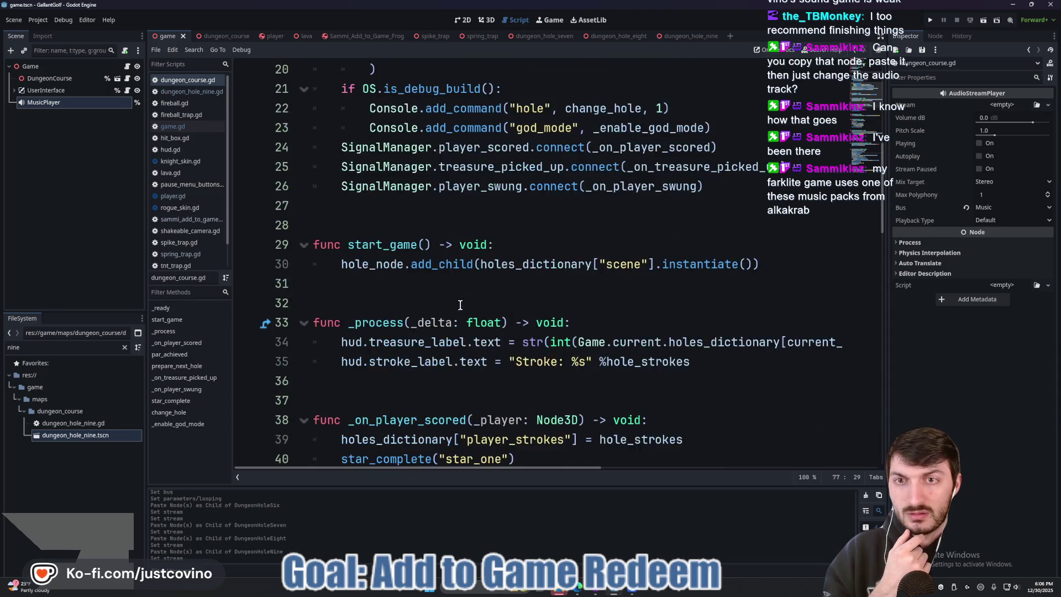
pyautogui.scroll(3, 453, 279)
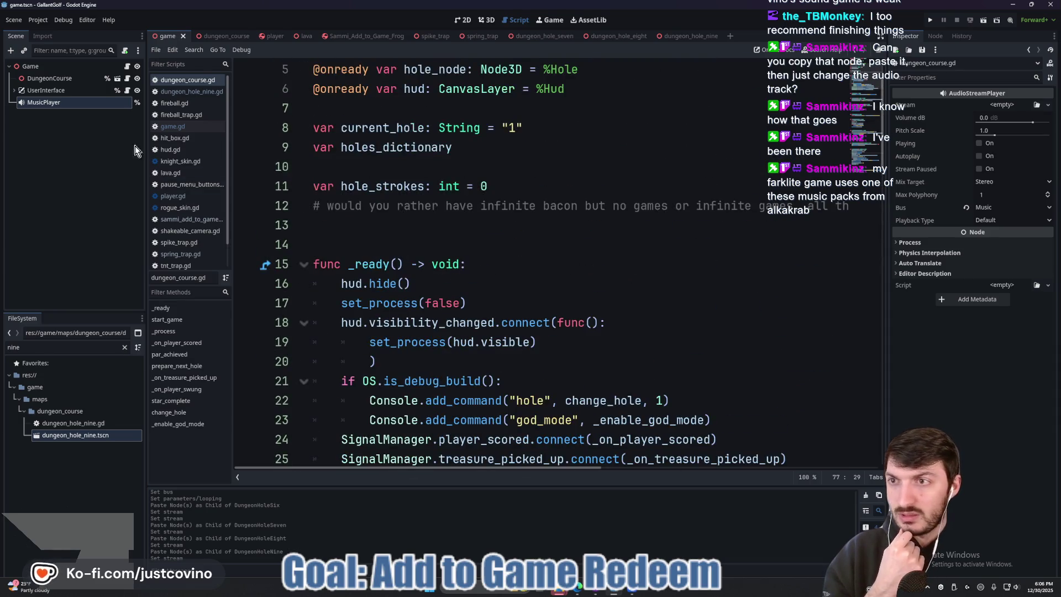
# - Review the music and SFX slider handlers in user_interface.gd, returning to the dungeon_course scene
pyautogui.click(126, 91)
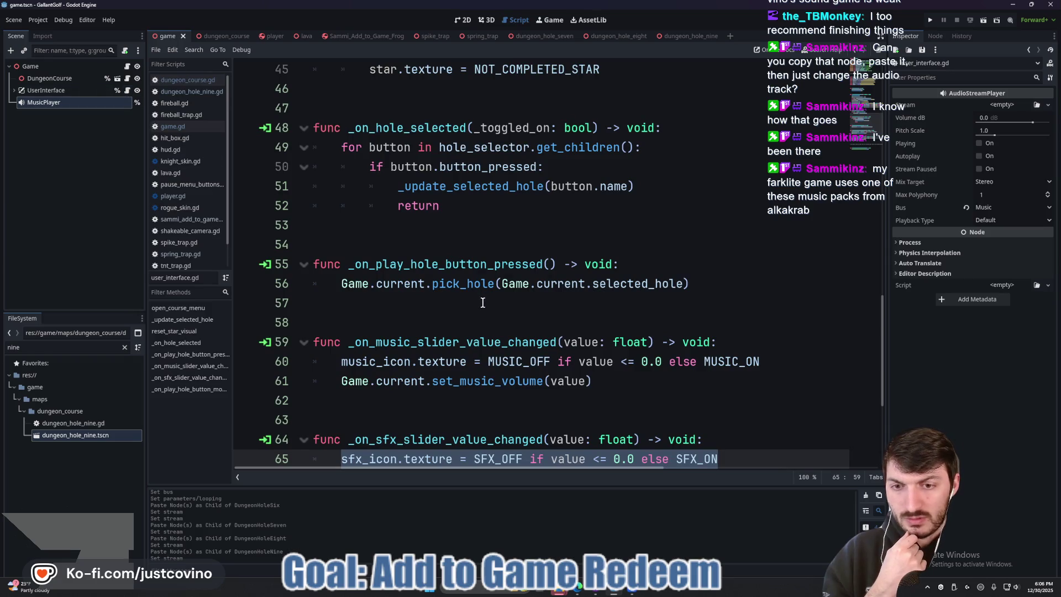
pyautogui.scroll(-4, 467, 307)
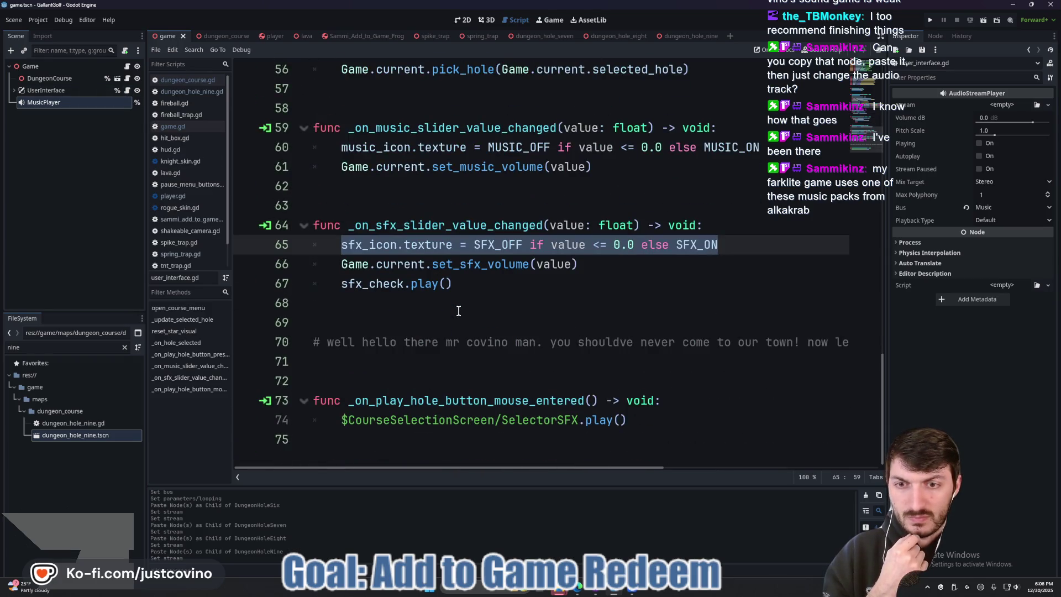
pyautogui.scroll(2, 458, 310)
pyautogui.scroll(-1, 457, 311)
pyautogui.scroll(1, 455, 311)
pyautogui.scroll(-2, 453, 312)
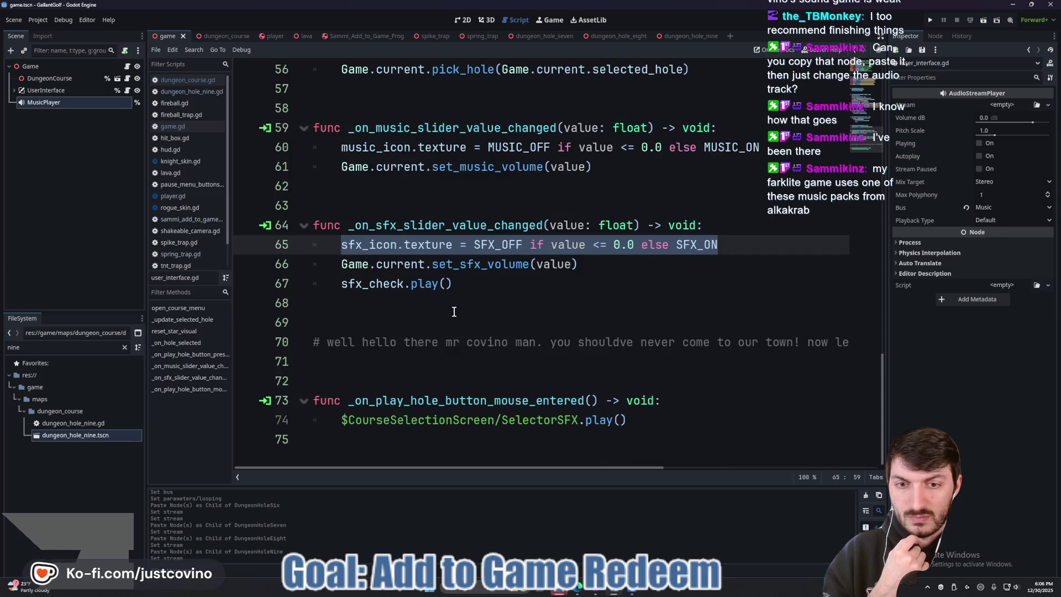
pyautogui.scroll(2, 453, 312)
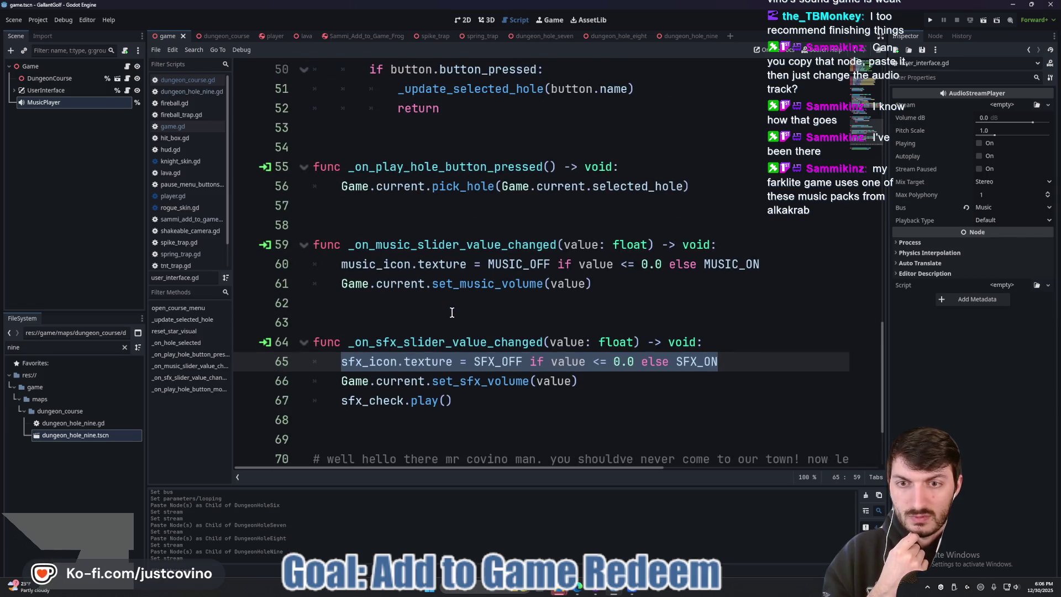
pyautogui.scroll(1, 452, 313)
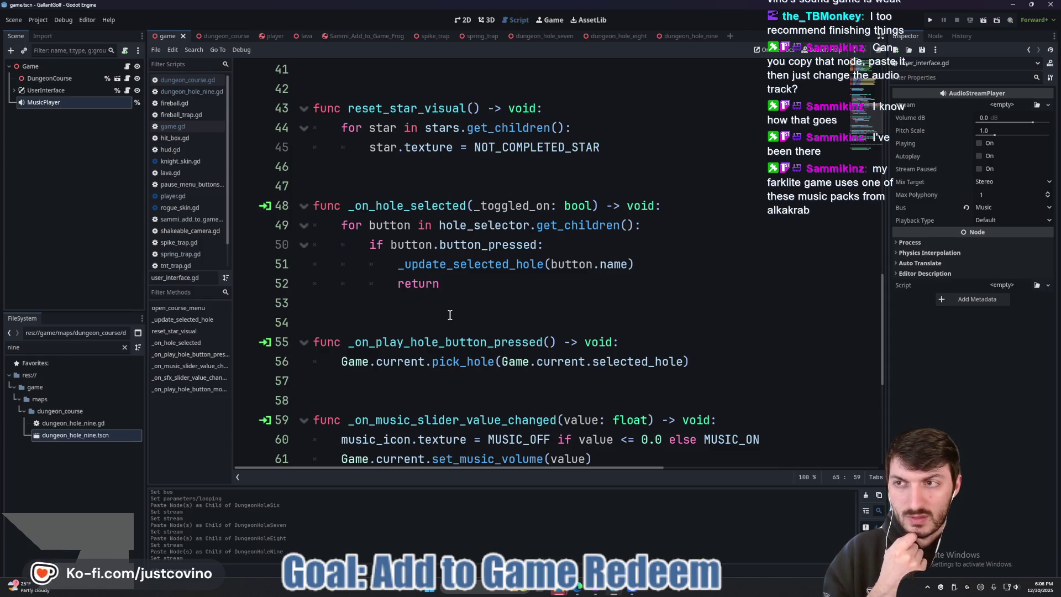
pyautogui.scroll(2, 450, 315)
pyautogui.scroll(7, 450, 315)
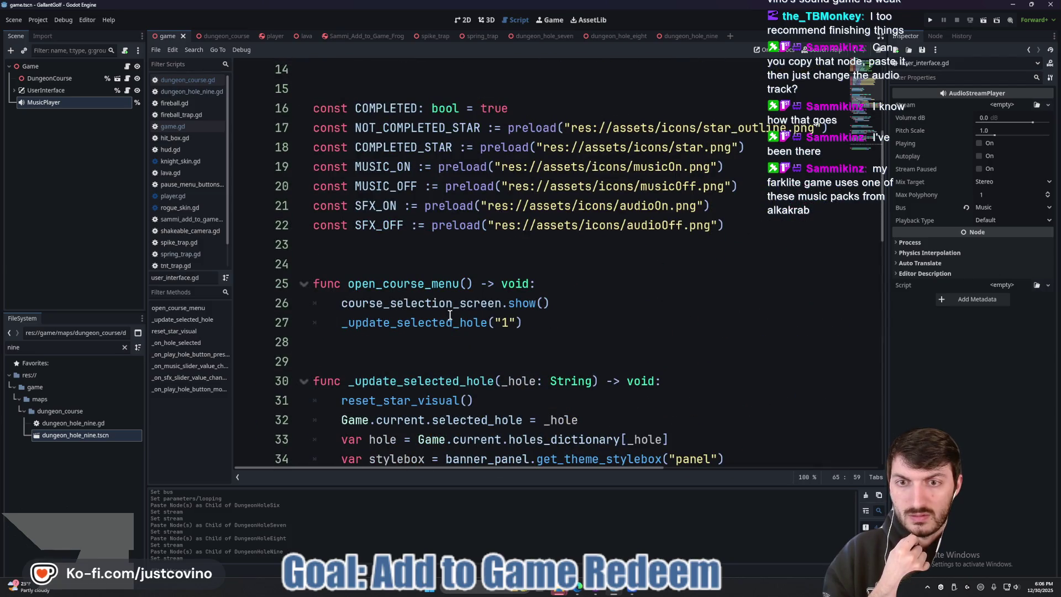
pyautogui.click(224, 37)
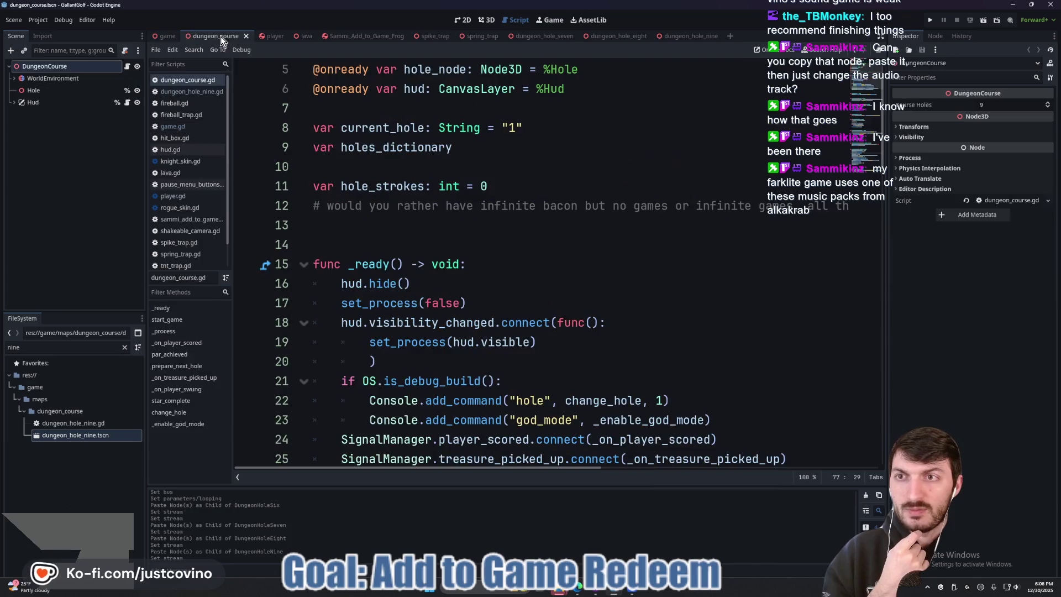
pyautogui.click(127, 65)
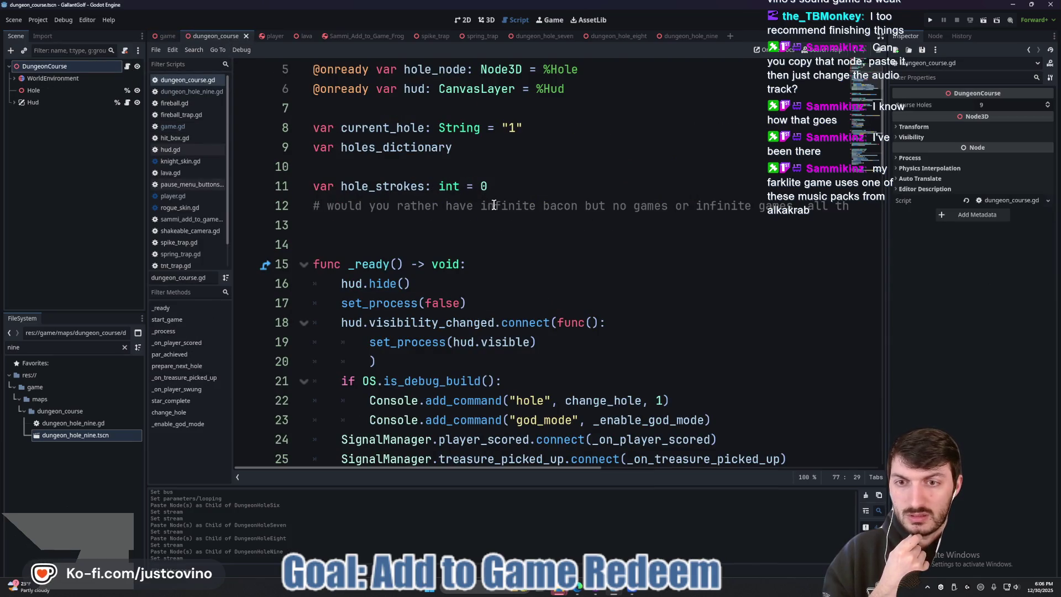
pyautogui.scroll(-6, 492, 219)
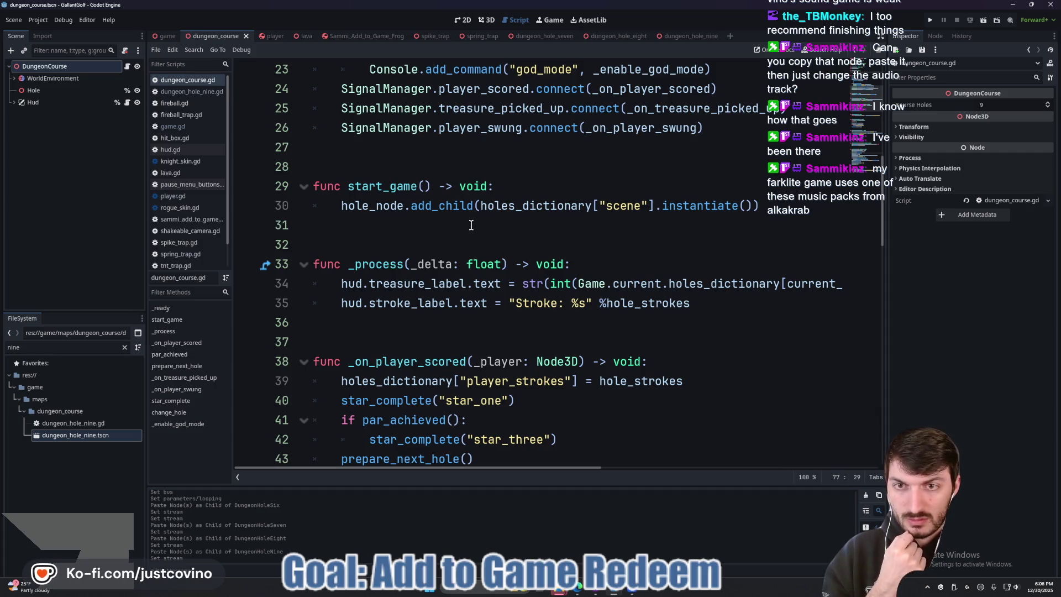
pyautogui.scroll(-2, 469, 225)
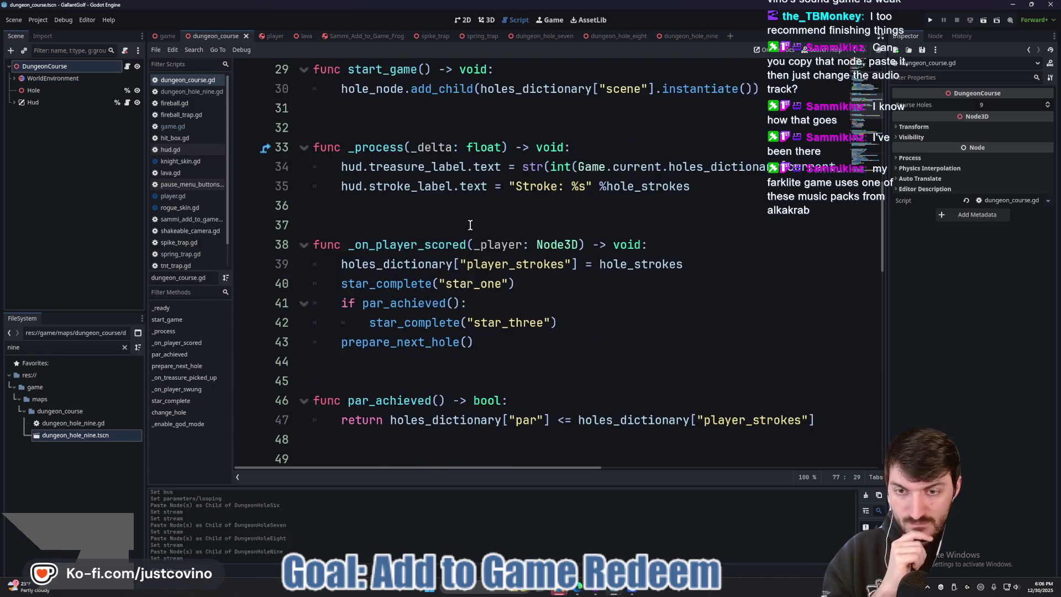
pyautogui.scroll(6, 468, 224)
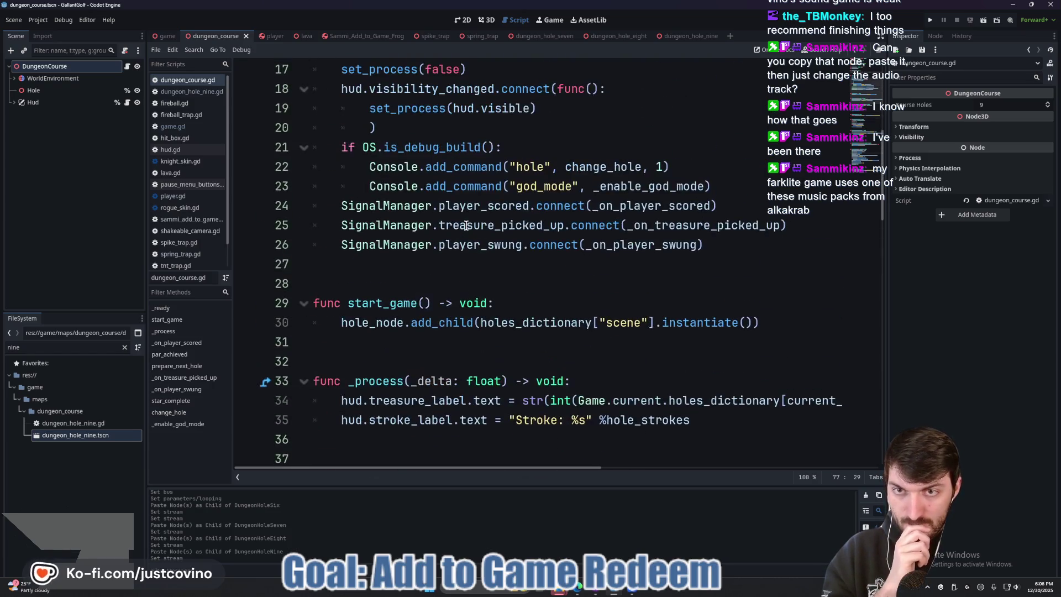
pyautogui.scroll(-4, 466, 224)
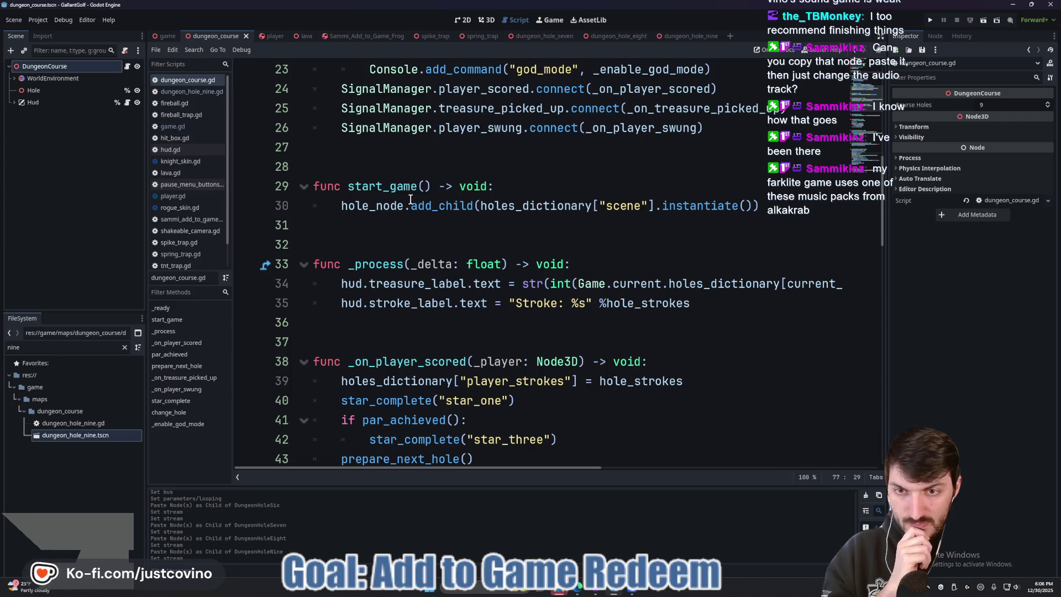
pyautogui.doubleClick(385, 187)
# - Search the whole project for start_game, found only in dungeon_course.gd
pyautogui.hotkey('ctrl', 'shift', 'f')
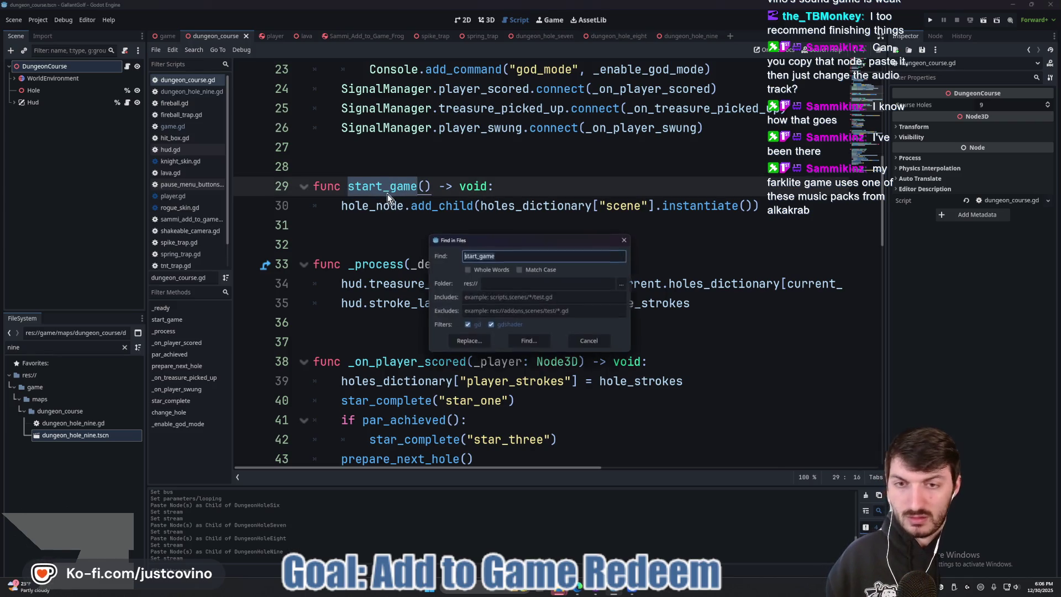
pyautogui.click(535, 339)
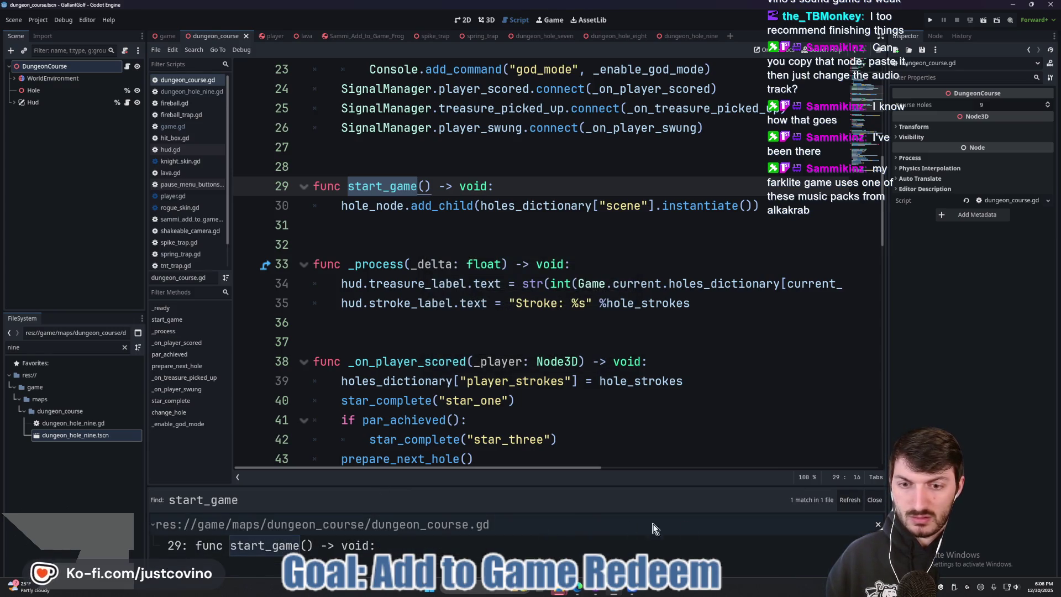
pyautogui.click(874, 499)
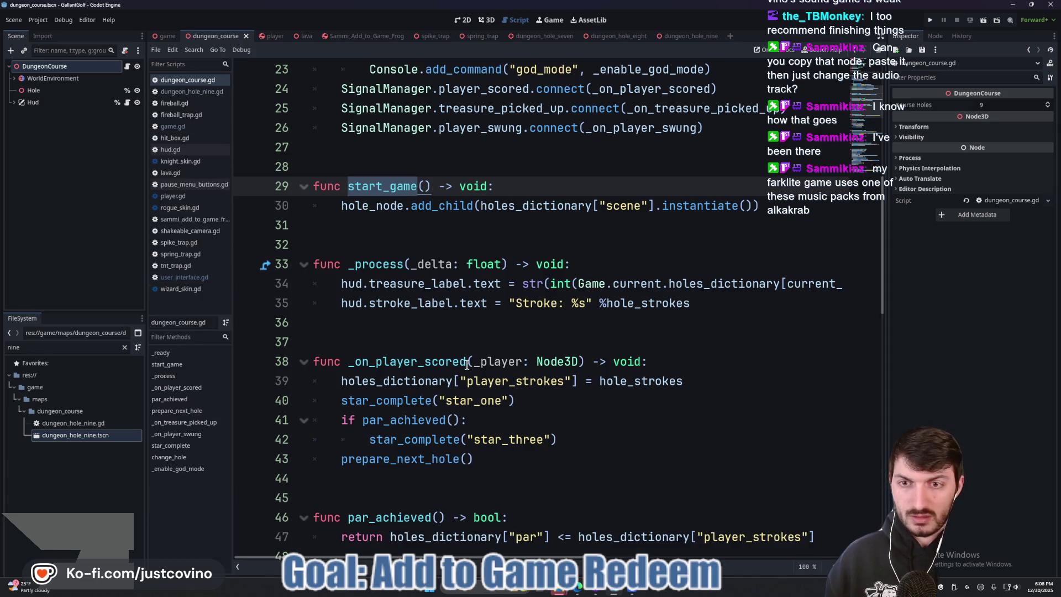
# - Scroll through dungeon_course.gd, then bring up hud.gd in the script editor
pyautogui.click(430, 340)
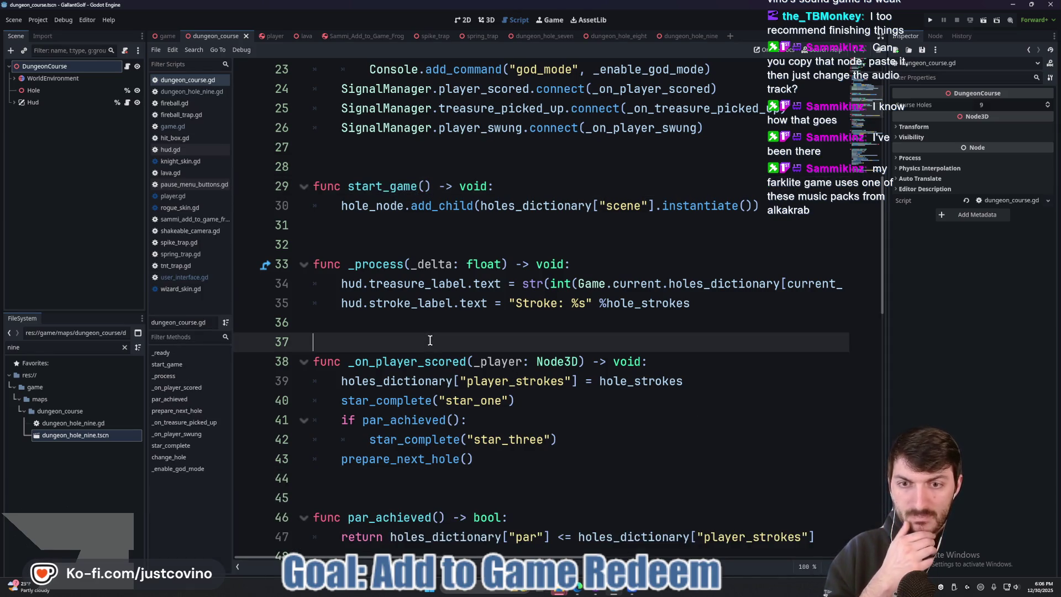
pyautogui.scroll(-4, 430, 340)
pyautogui.scroll(-5, 428, 332)
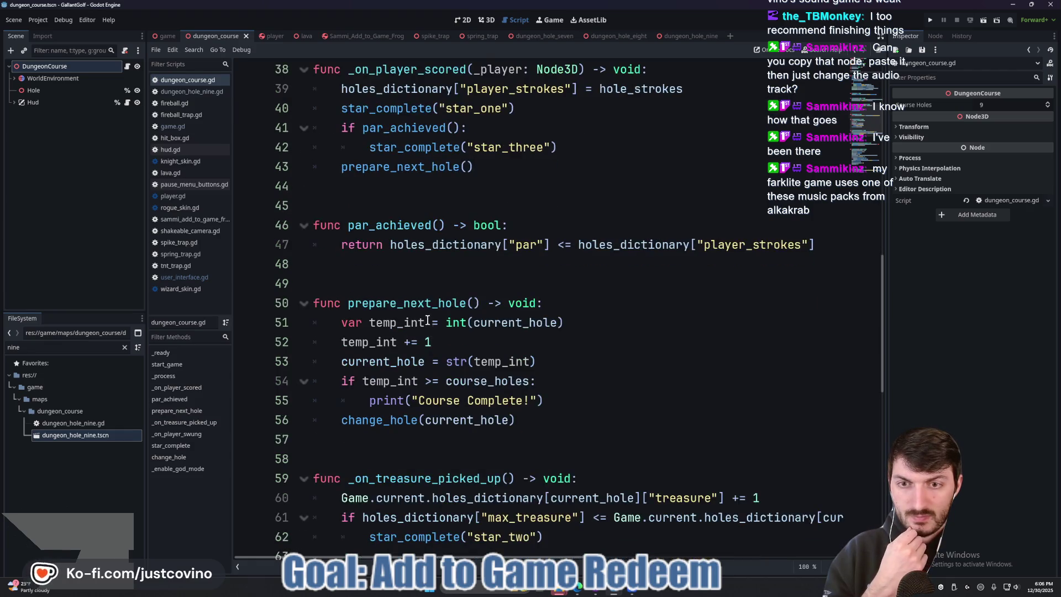
pyautogui.scroll(-2, 427, 313)
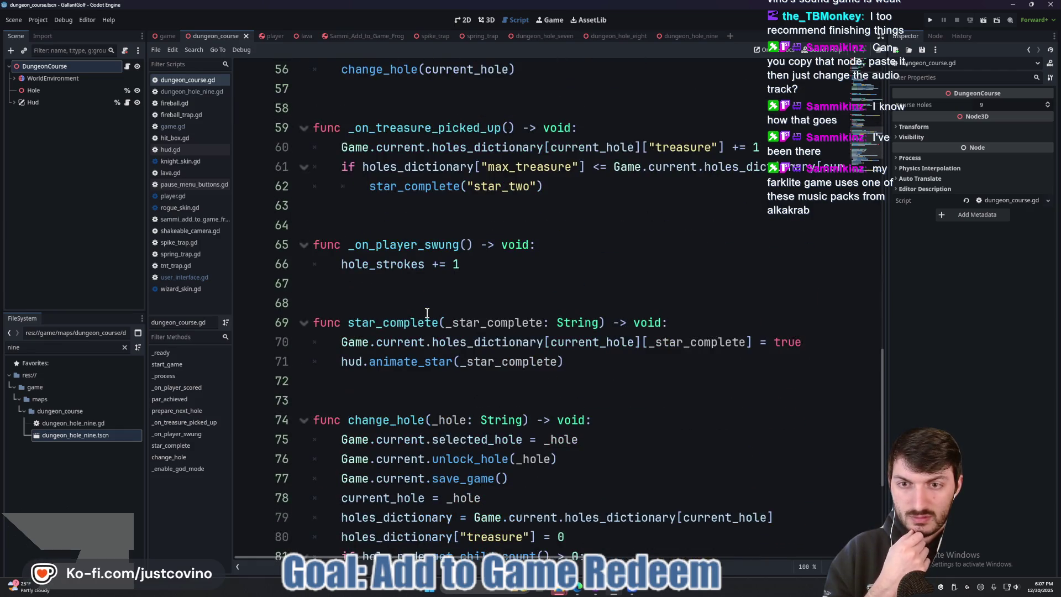
pyautogui.scroll(-2, 426, 313)
pyautogui.scroll(-1, 425, 313)
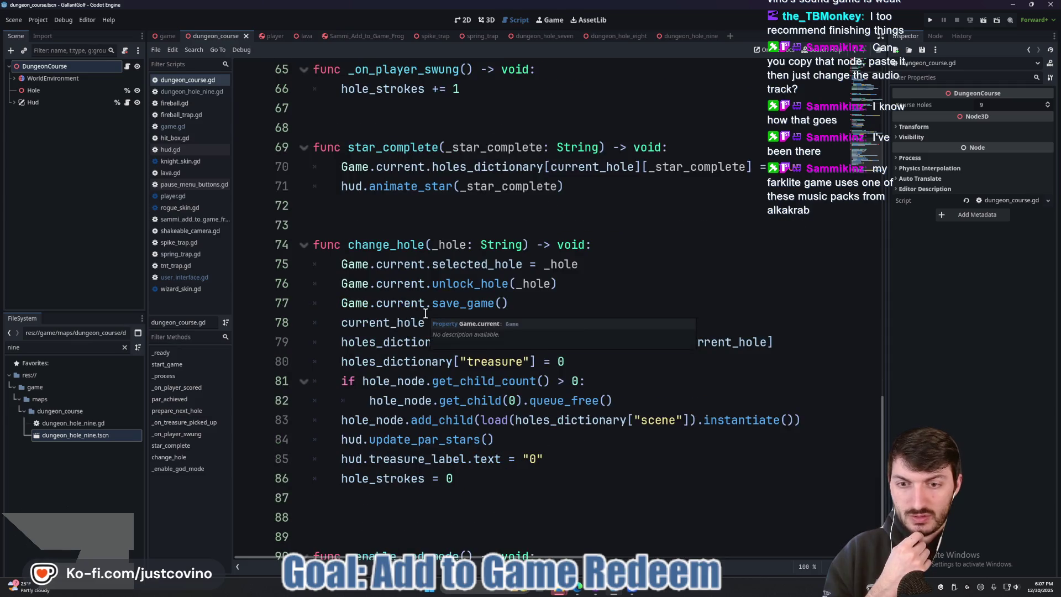
pyautogui.scroll(-1, 426, 314)
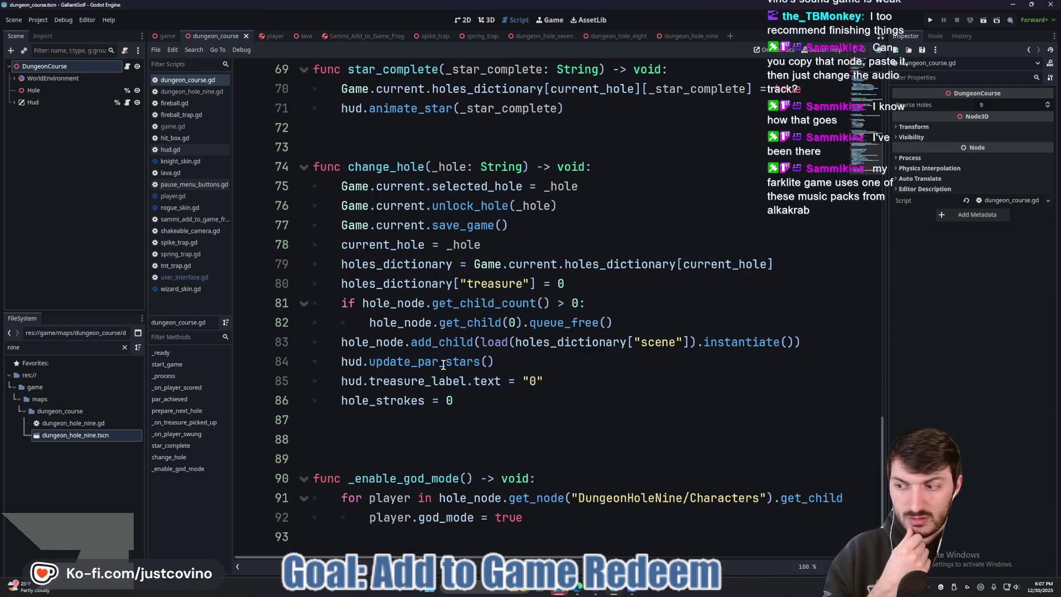
pyautogui.scroll(6, 525, 372)
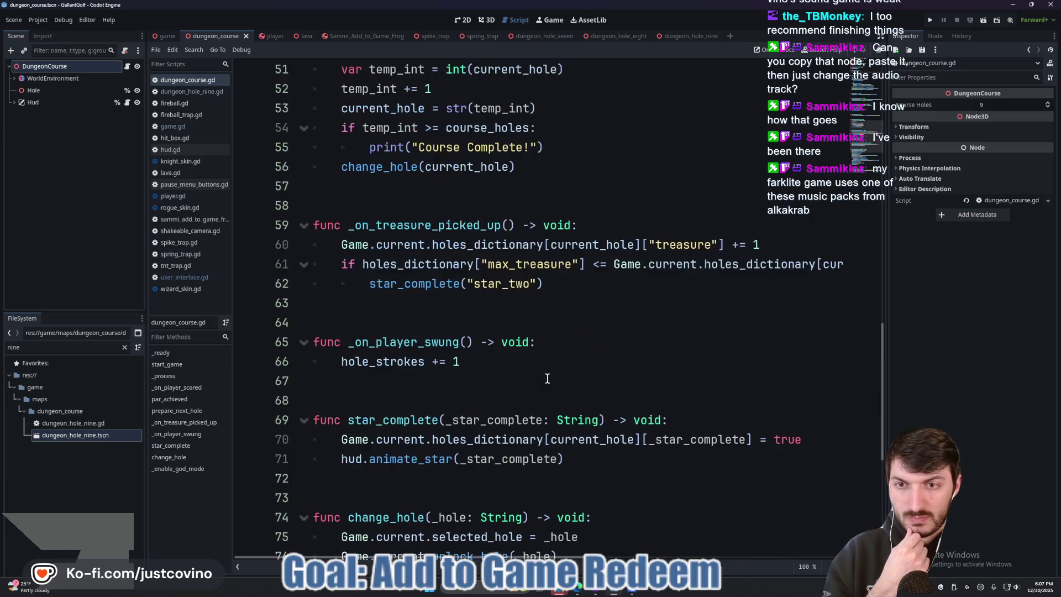
pyautogui.click(171, 149)
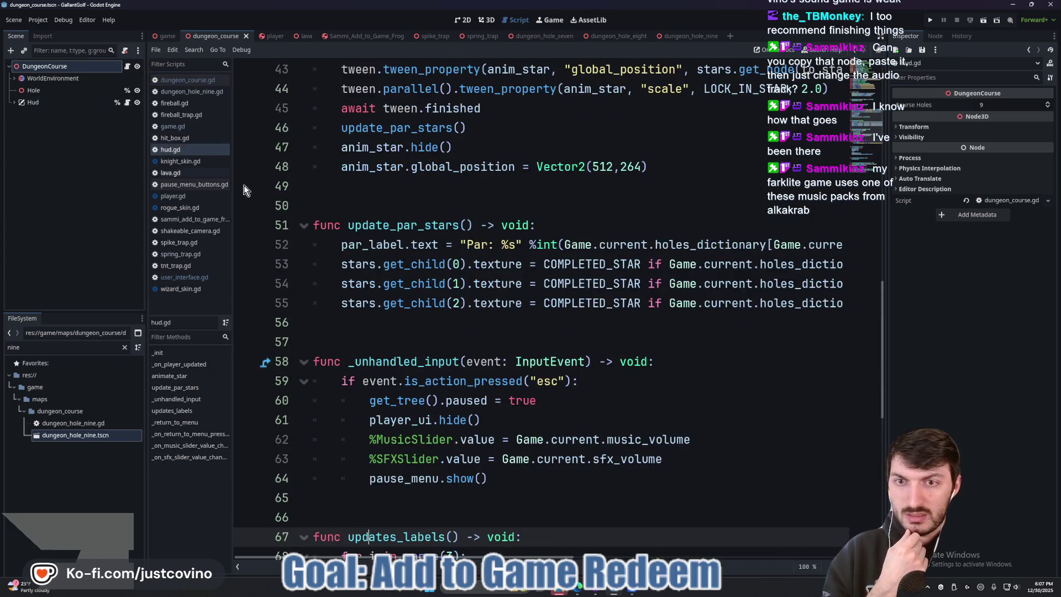
# - Read hud.gd's _return_to_menu function and the show() documentation, then return to game.gd
pyautogui.scroll(-1, 470, 297)
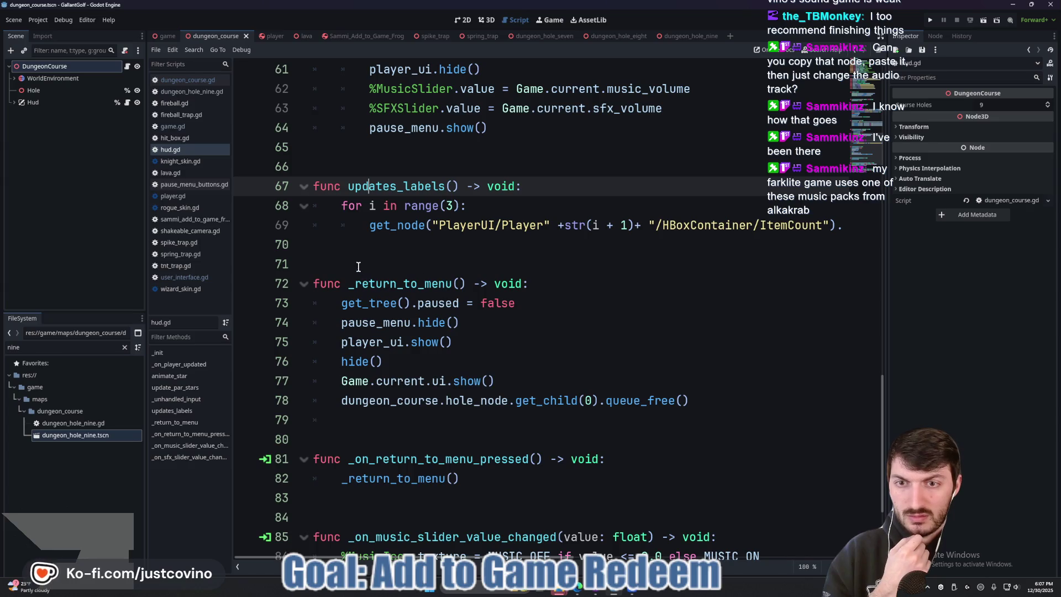
pyautogui.click(411, 289)
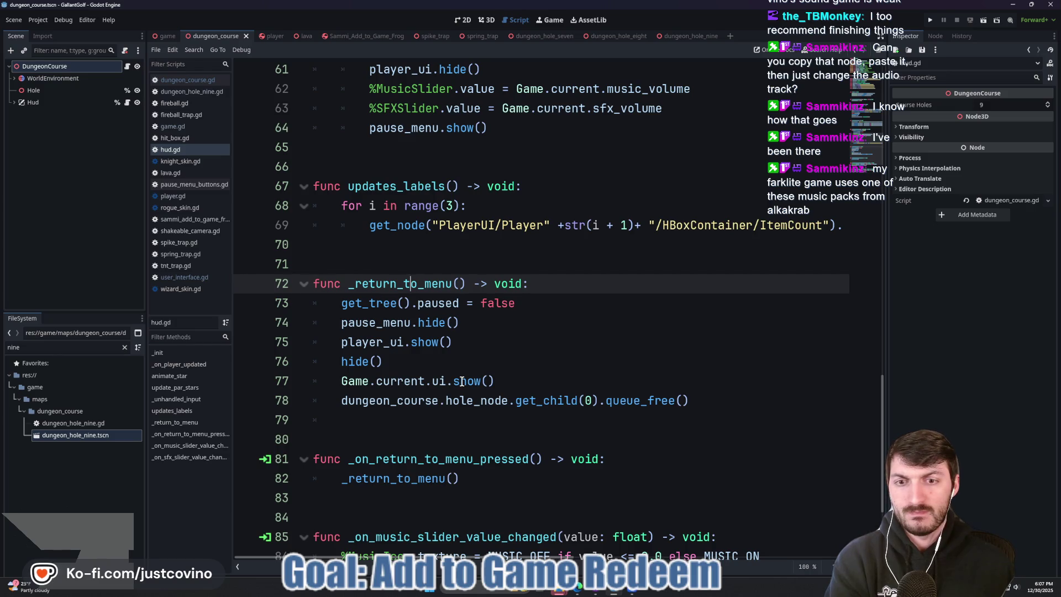
pyautogui.moveTo(462, 381)
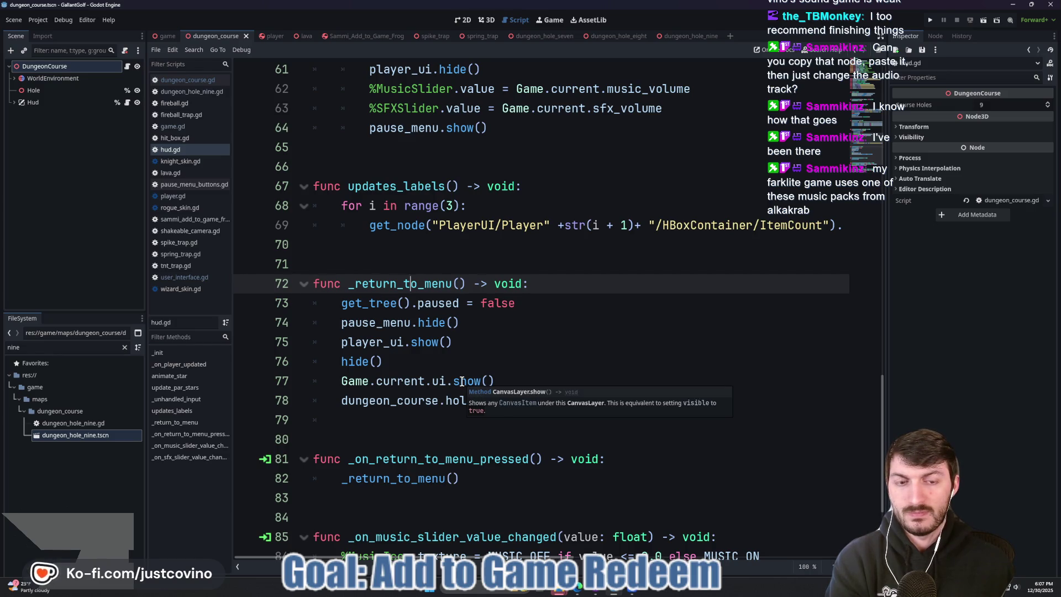
pyautogui.moveTo(416, 343)
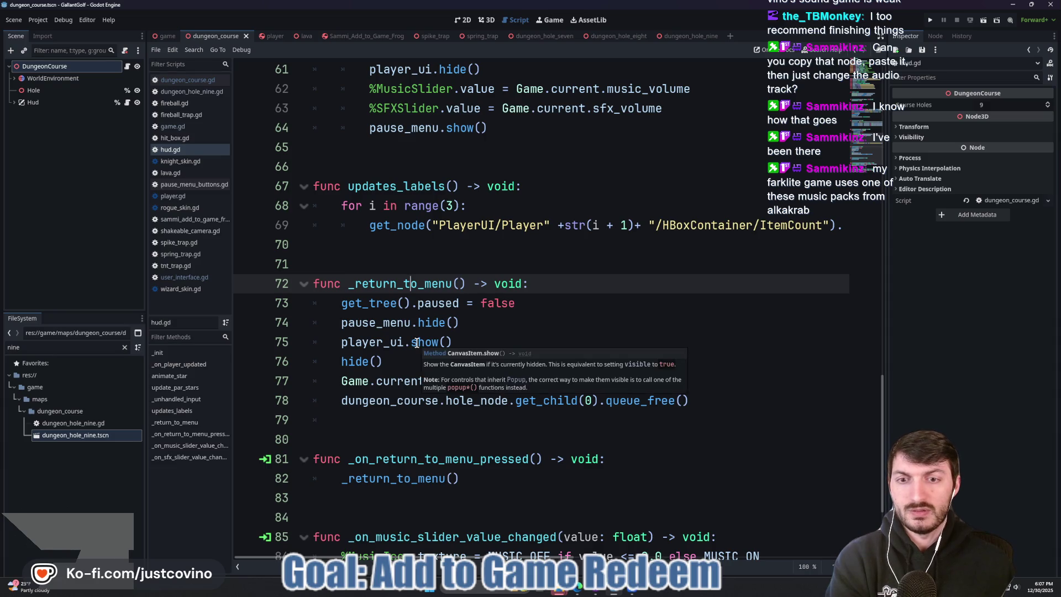
pyautogui.click(171, 35)
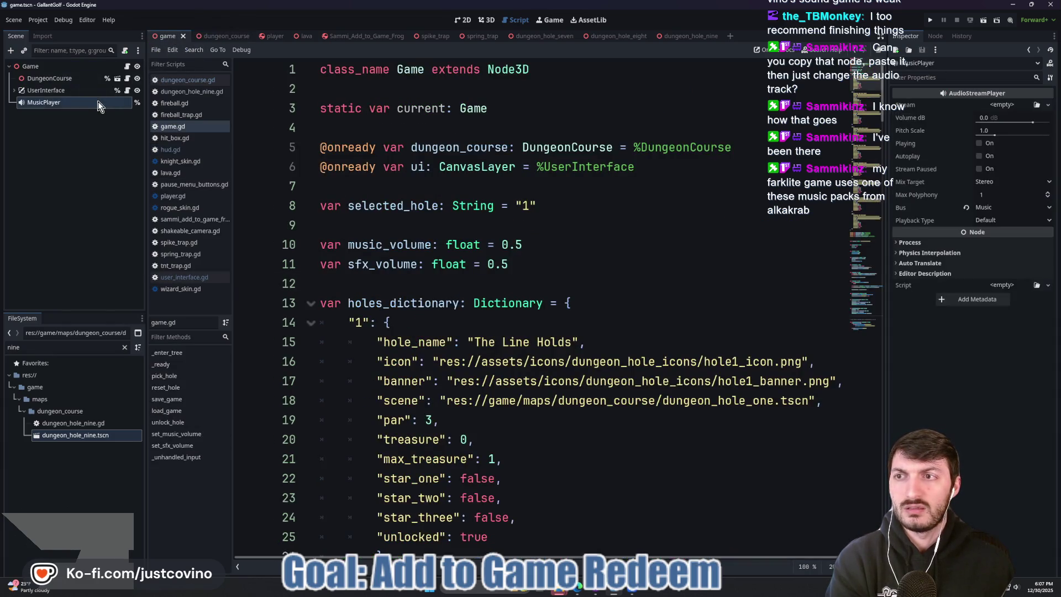
pyautogui.click(127, 90)
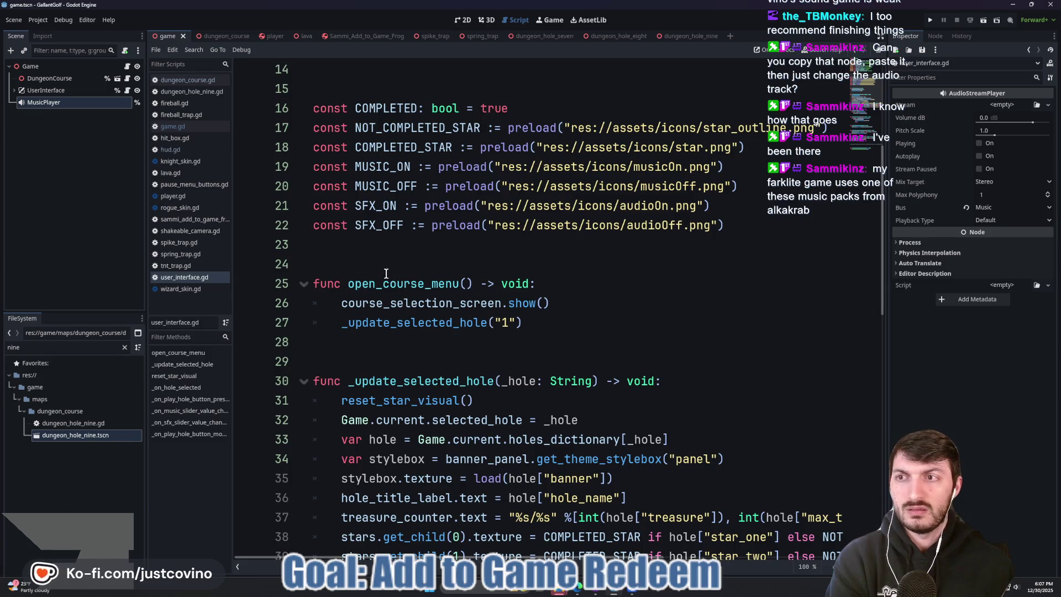
pyautogui.scroll(2, 387, 273)
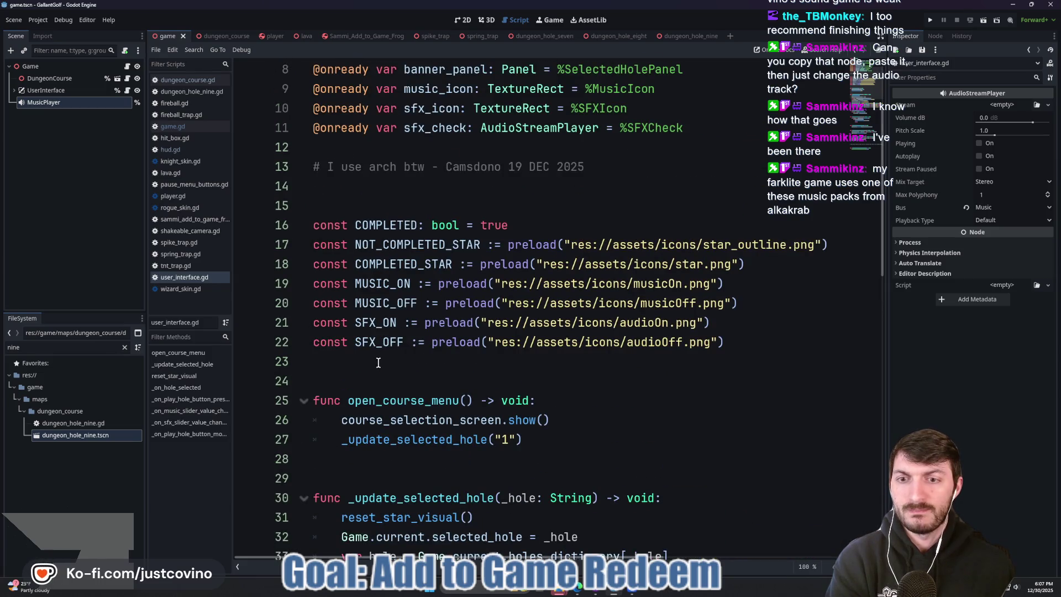
pyautogui.scroll(2, 379, 363)
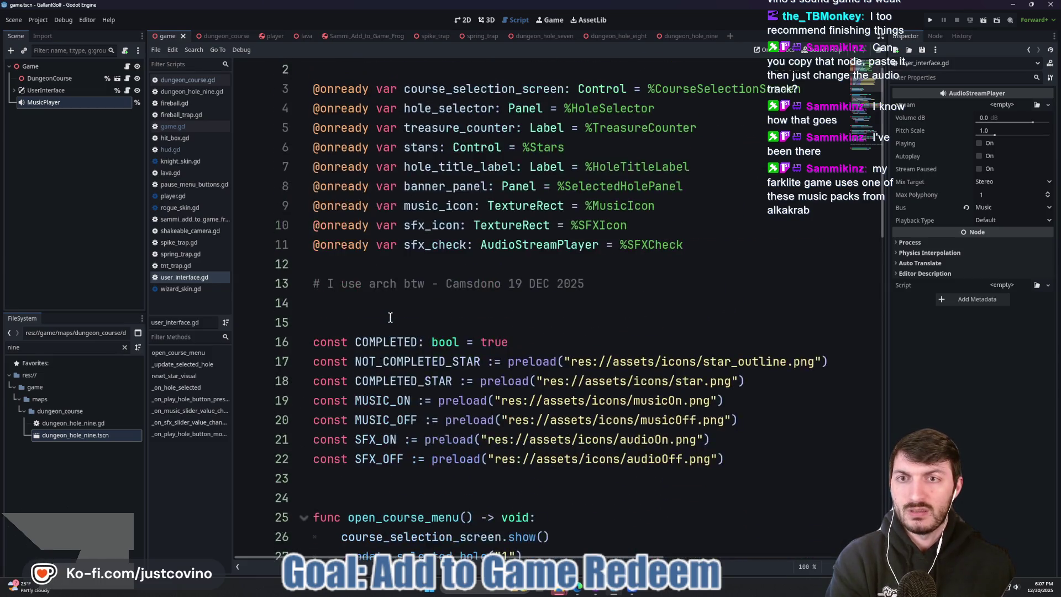
pyautogui.click(333, 258)
pyautogui.keyDown('ctrl'); pyautogui.click(74, 101); pyautogui.keyUp('ctrl')
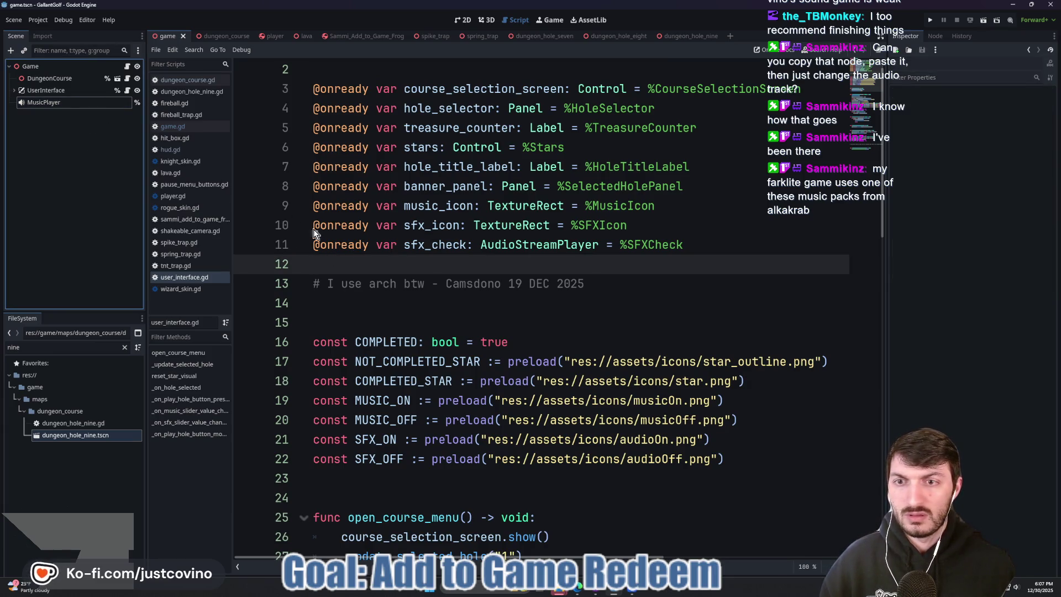
pyautogui.moveTo(66, 102)
pyautogui.mouseDown()
pyautogui.moveTo(98, 111)
pyautogui.moveTo(331, 267)
pyautogui.mouseUp()
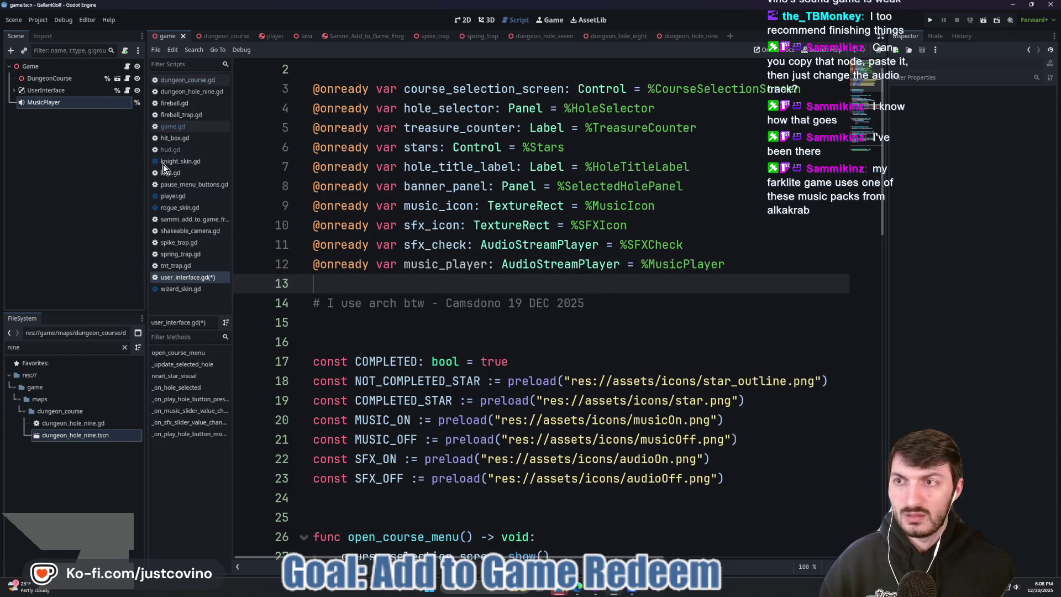
# - Add a _ready() function that connects visibility_changed to an inline function
pyautogui.scroll(-6, 445, 269)
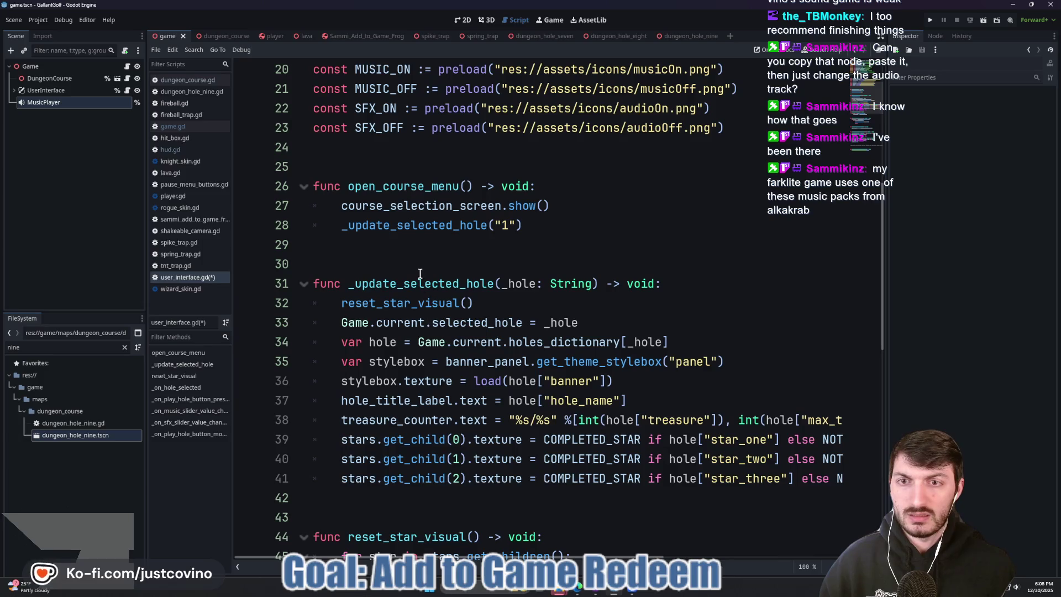
pyautogui.click(354, 162)
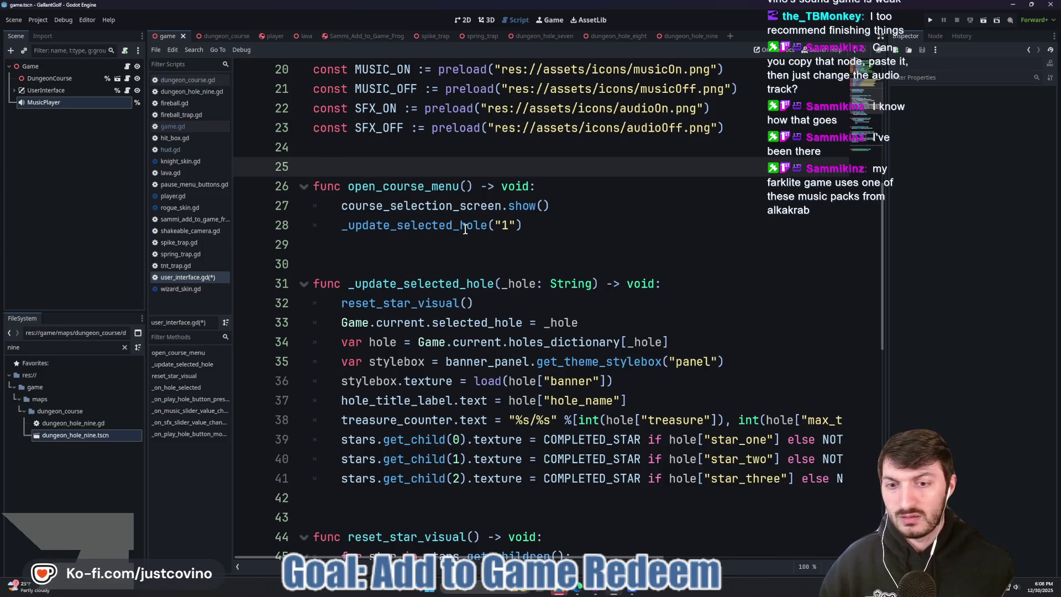
pyautogui.press('Return')
pyautogui.press('Return')
pyautogui.press('Up')
pyautogui.press('Up')
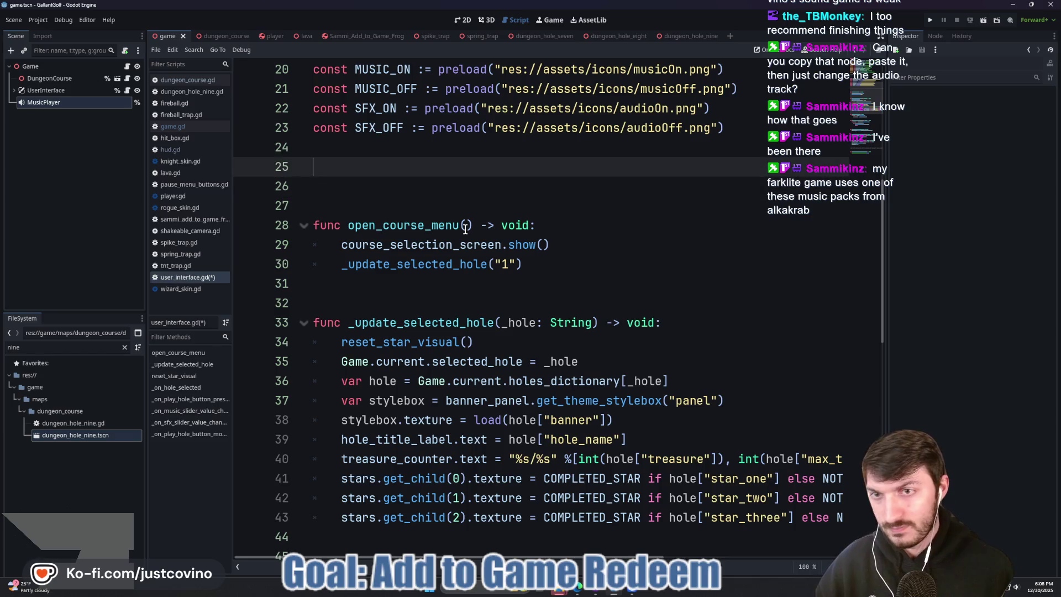
pyautogui.write('func _r')
pyautogui.press('Return')
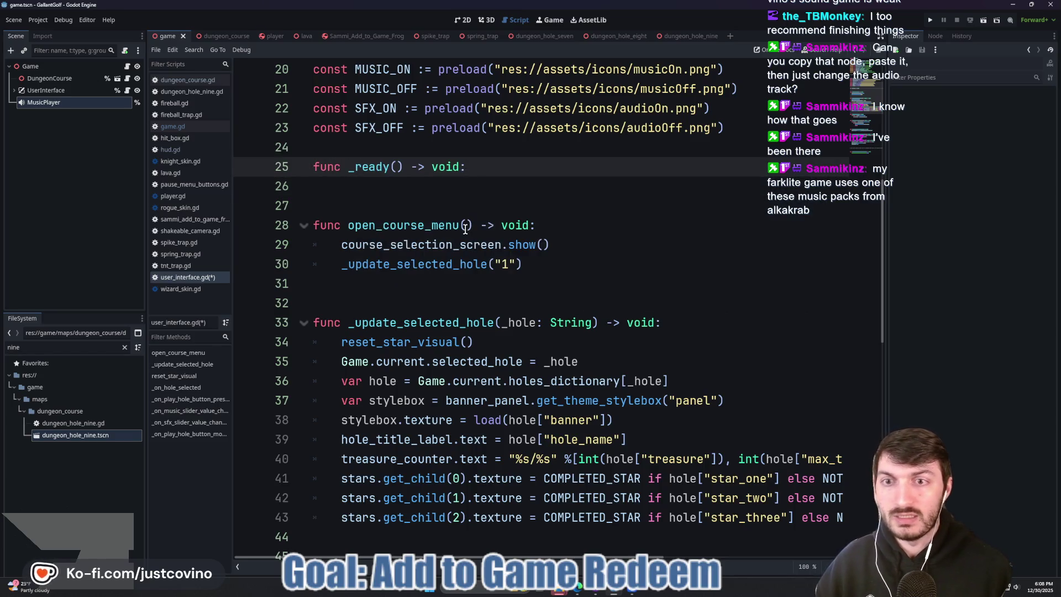
pyautogui.press('Return')
pyautogui.write('mus')
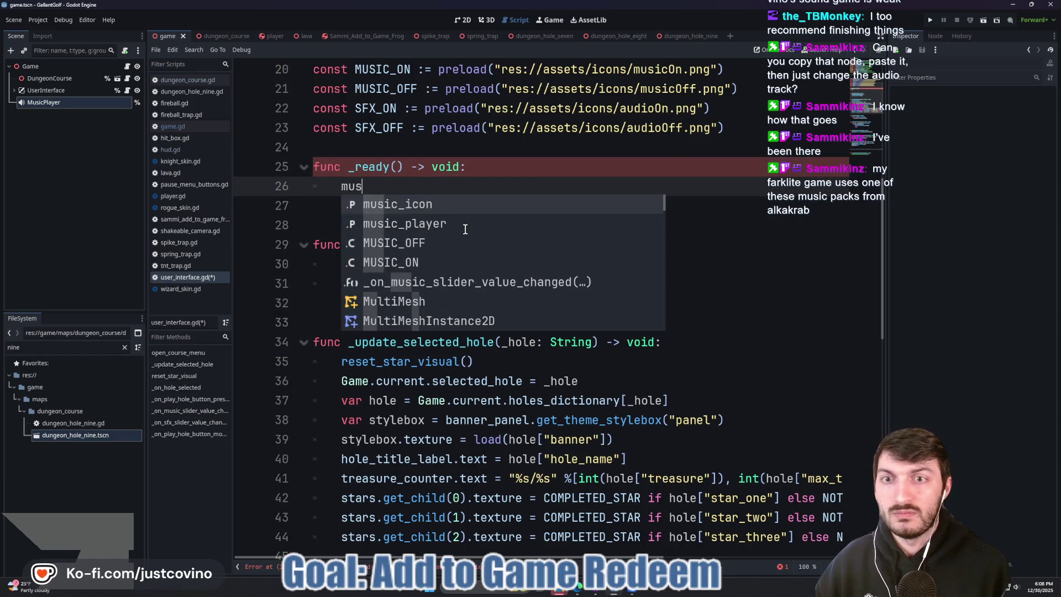
pyautogui.press('BackSpace')
pyautogui.press('BackSpace')
pyautogui.press('BackSpace')
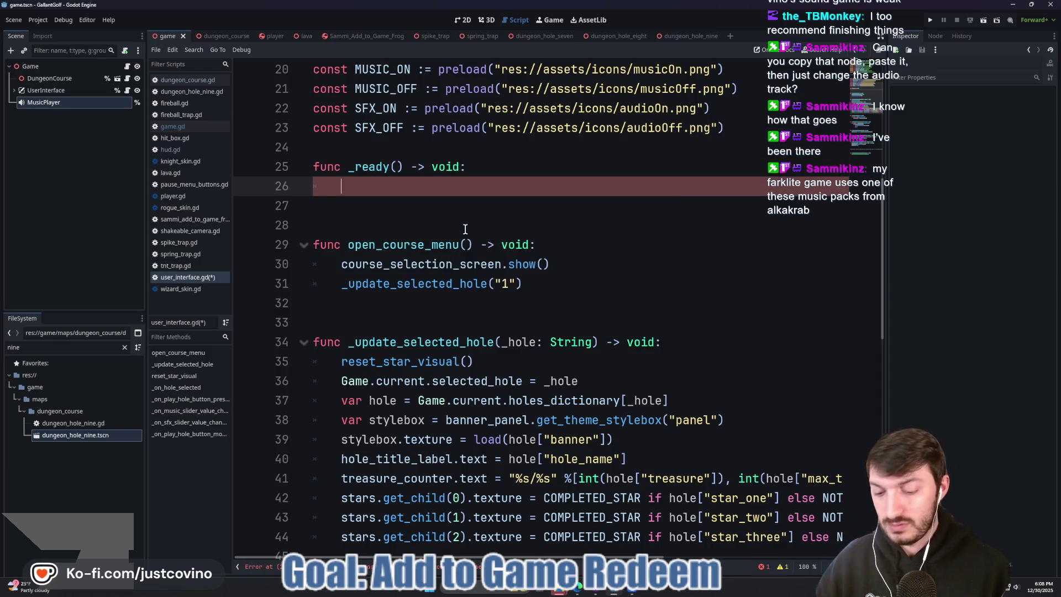
pyautogui.write('visib')
pyautogui.press('Return')
pyautogui.write('.c')
pyautogui.press('Return')
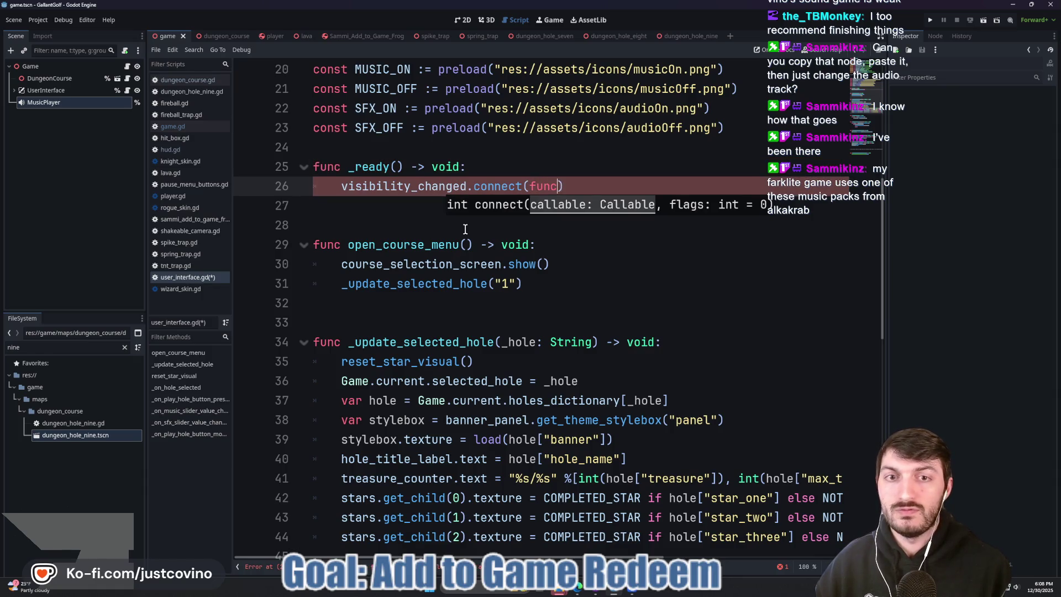
pyautogui.press('Right')
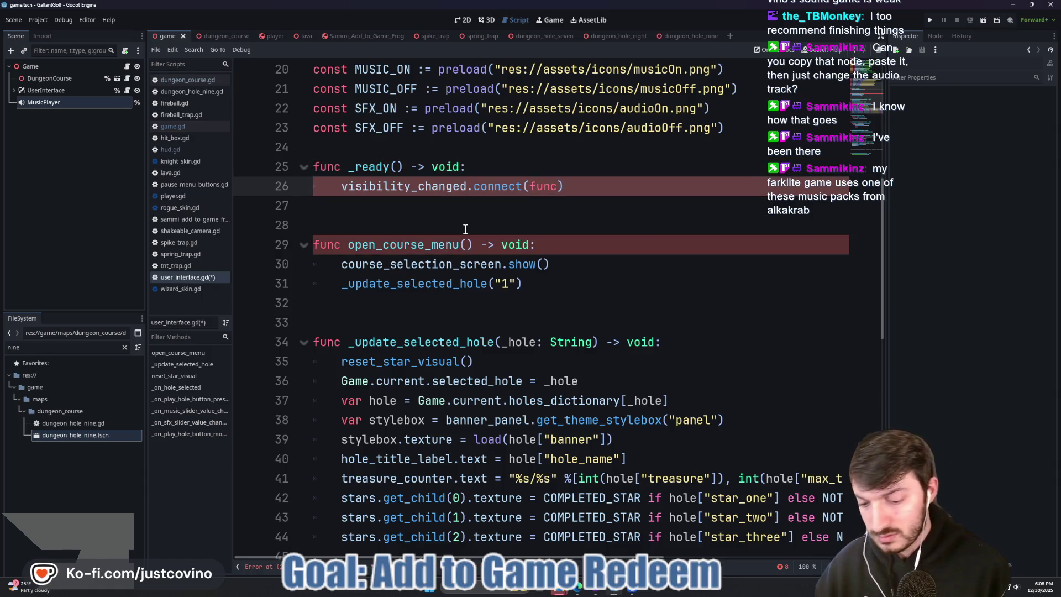
pyautogui.write('()')
# - Make the inline function call music_player.play() when the interface is visible
pyautogui.press('Return')
pyautogui.press('Return')
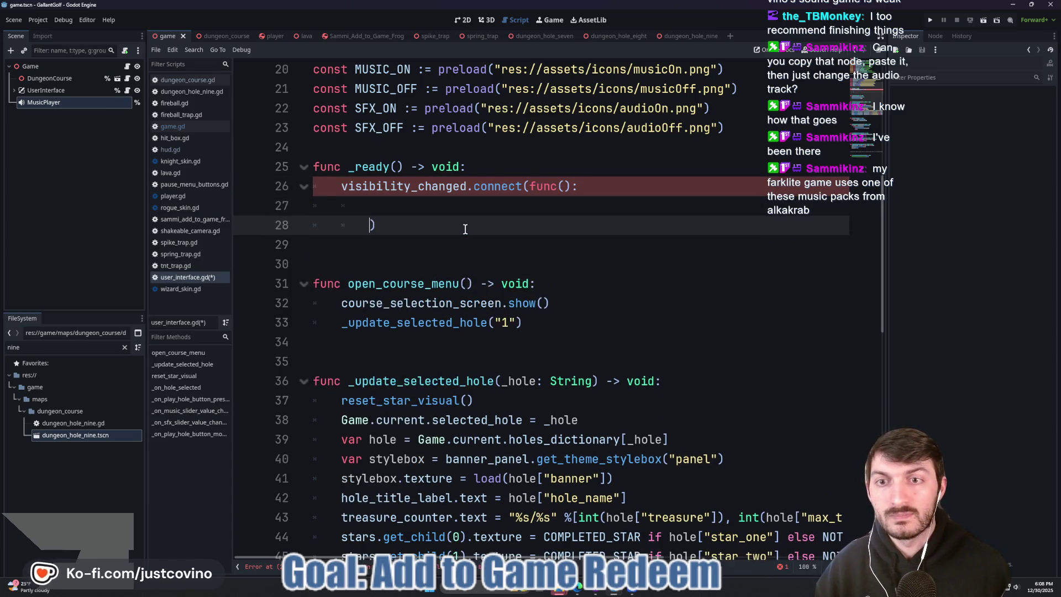
pyautogui.press('Up')
pyautogui.write('isible')
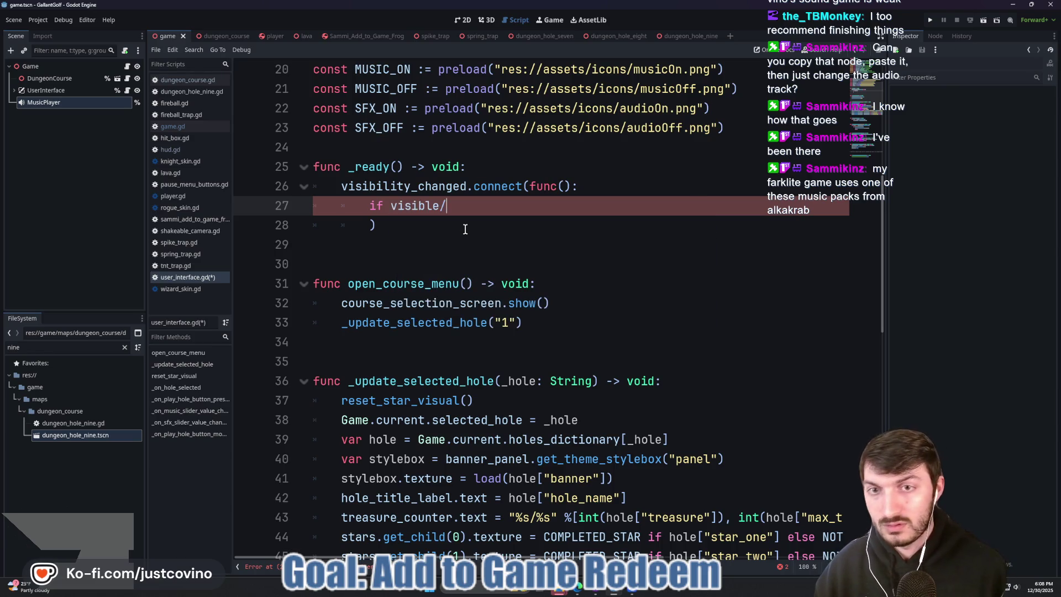
pyautogui.write(':')
pyautogui.press('Return')
pyautogui.write('musi')
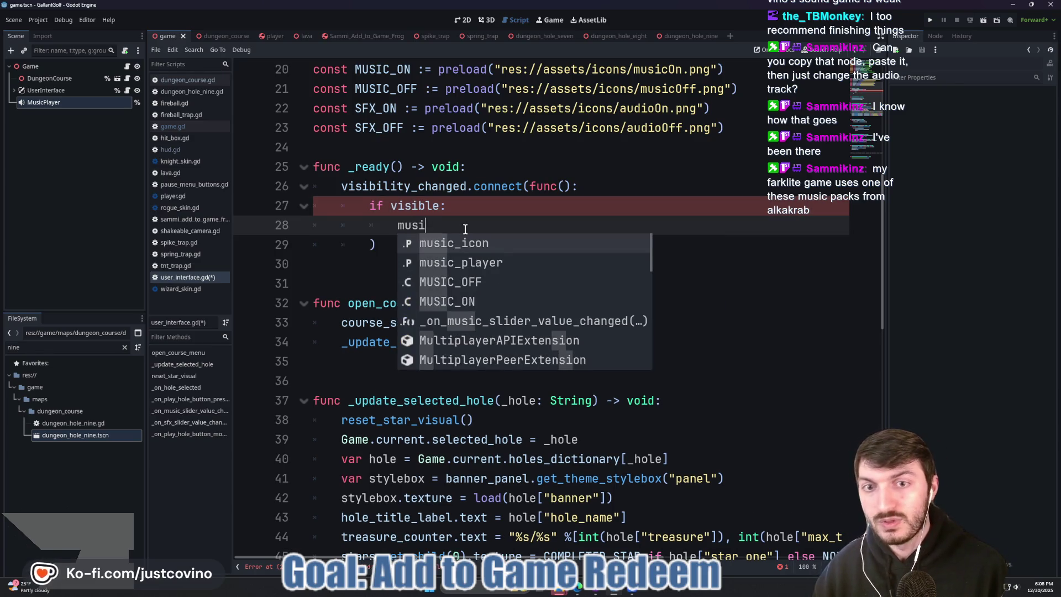
pyautogui.press('Down')
pyautogui.press('Return')
pyautogui.write(',')
pyautogui.press('BackSpace')
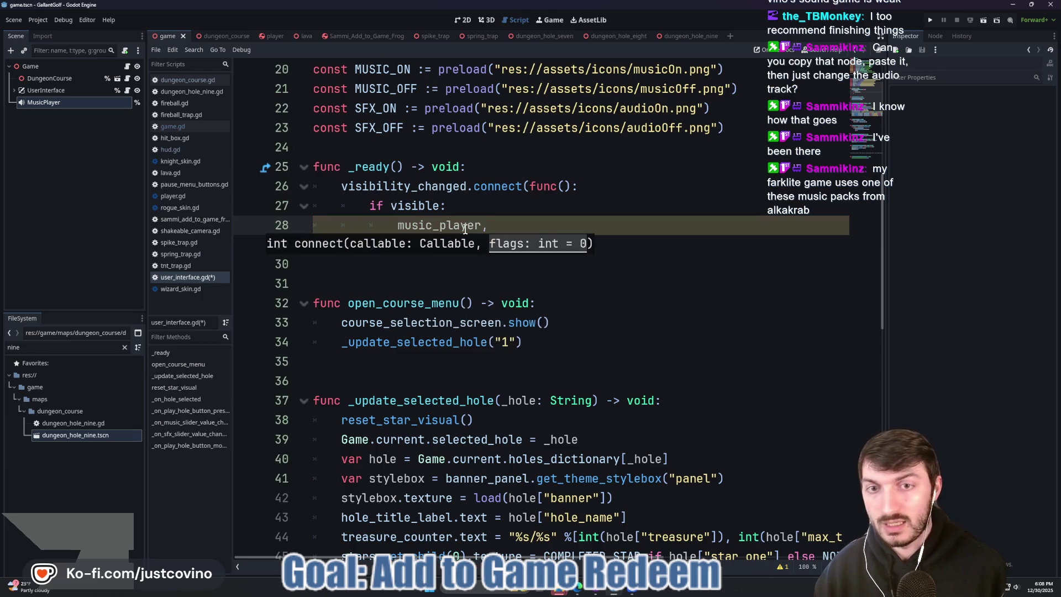
pyautogui.write('.play')
pyautogui.press('Return')
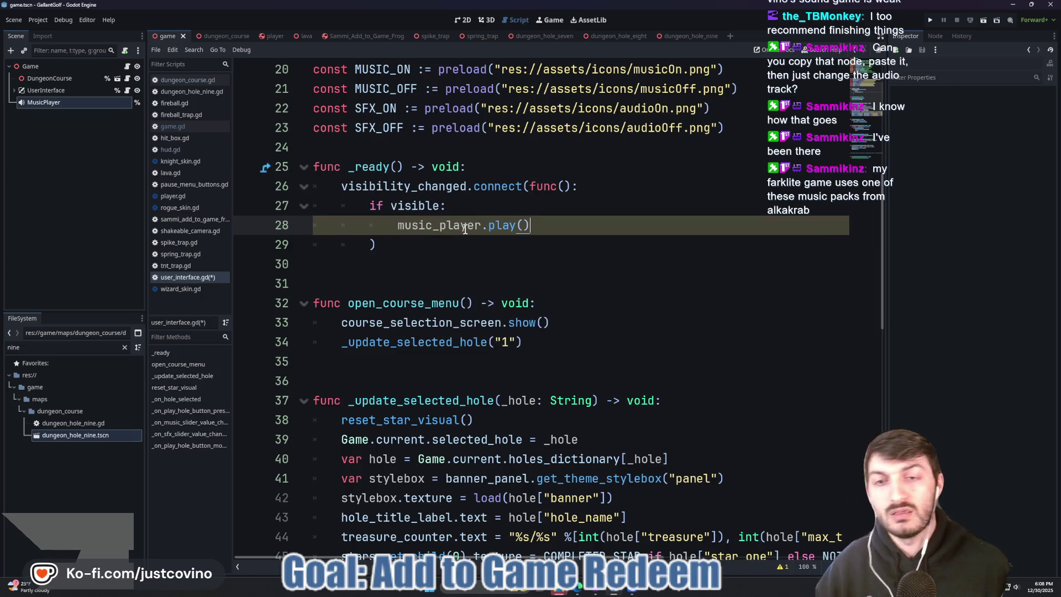
pyautogui.write(')')
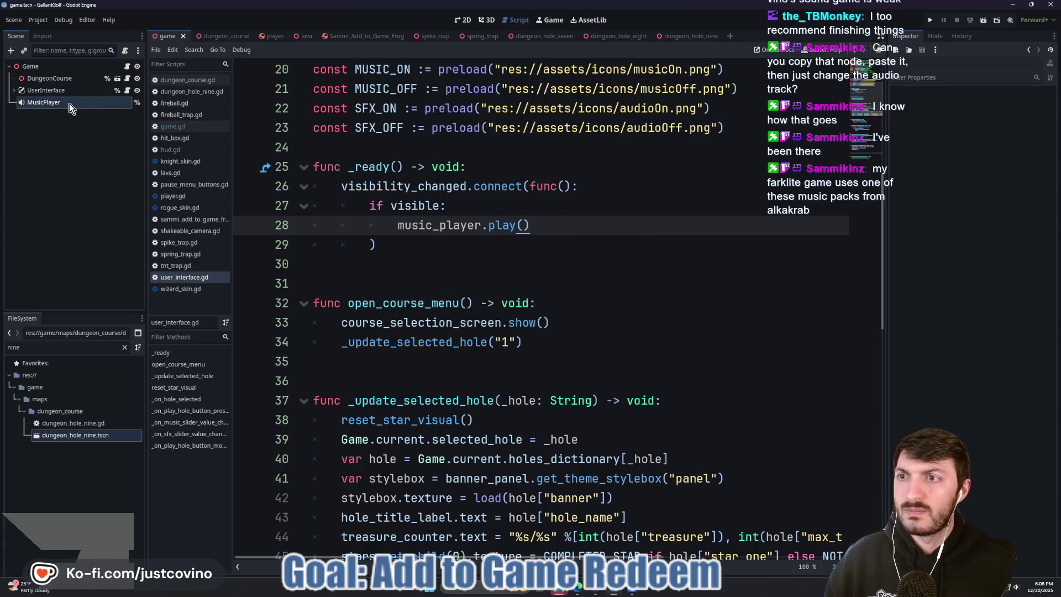
# - Check the MusicPlayer node's audio properties, then browse music tracks in the Eagle library
pyautogui.click(77, 103)
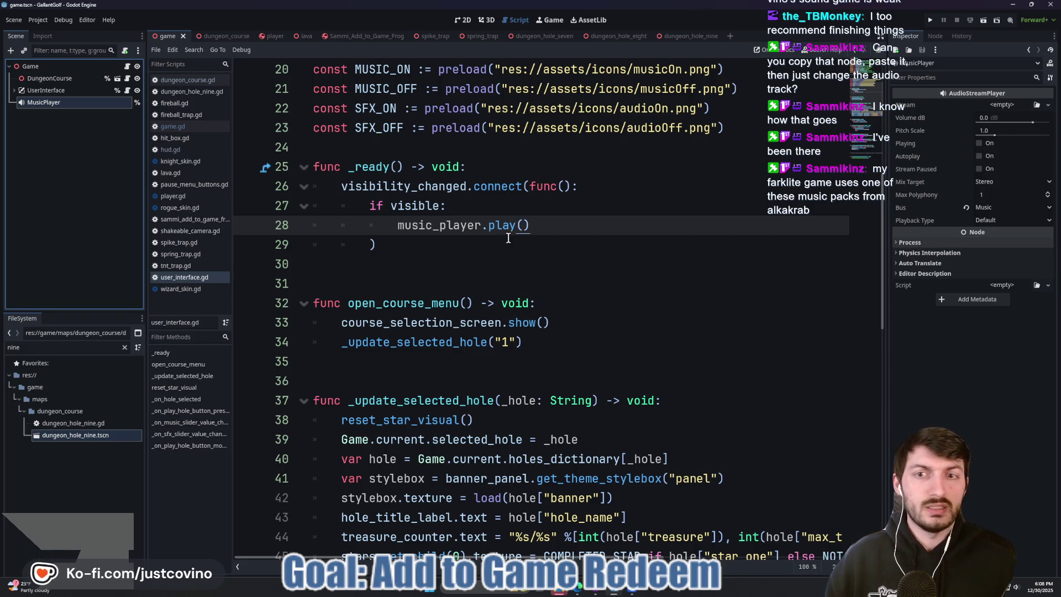
pyautogui.click(466, 247)
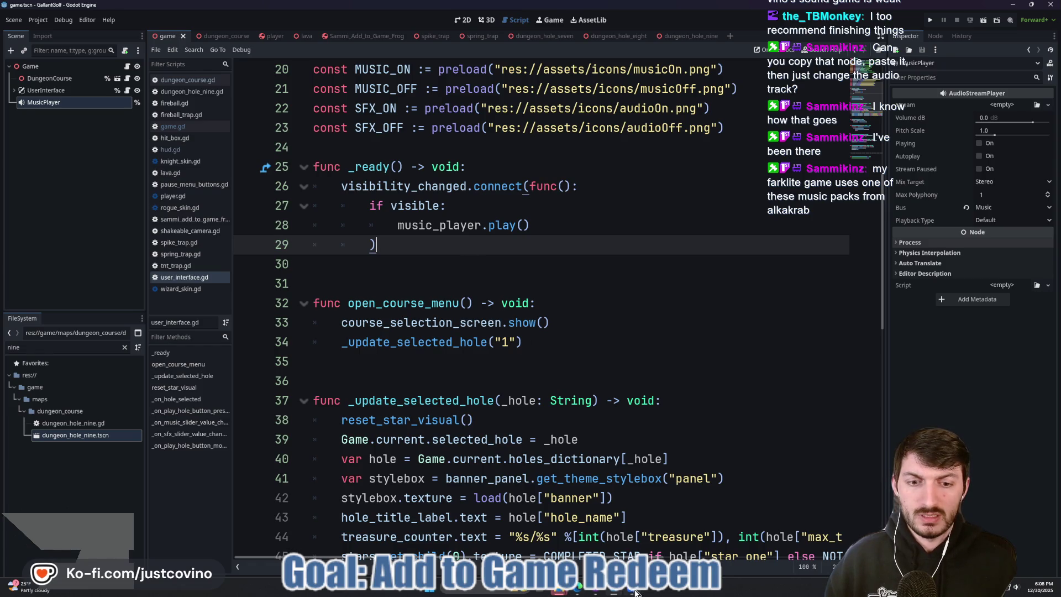
pyautogui.click(561, 591)
pyautogui.scroll(-10, 675, 249)
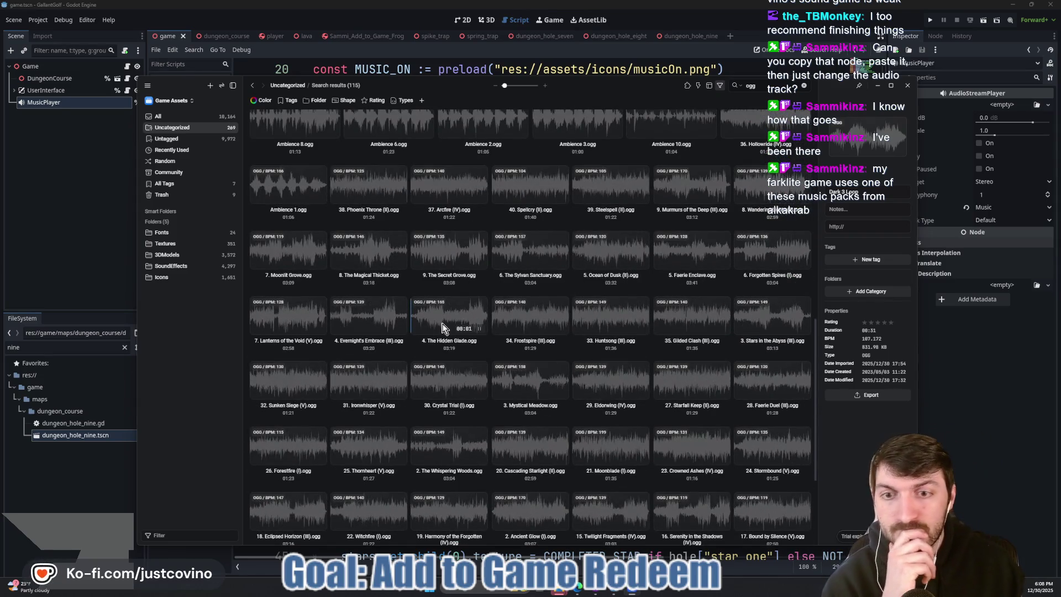
# - Audition Hidden Glade, The Secret Grove, Ocean of Dusk, Sylvan Sanctuary, Magical Thicket and Moonlit Grove
pyautogui.click(435, 320)
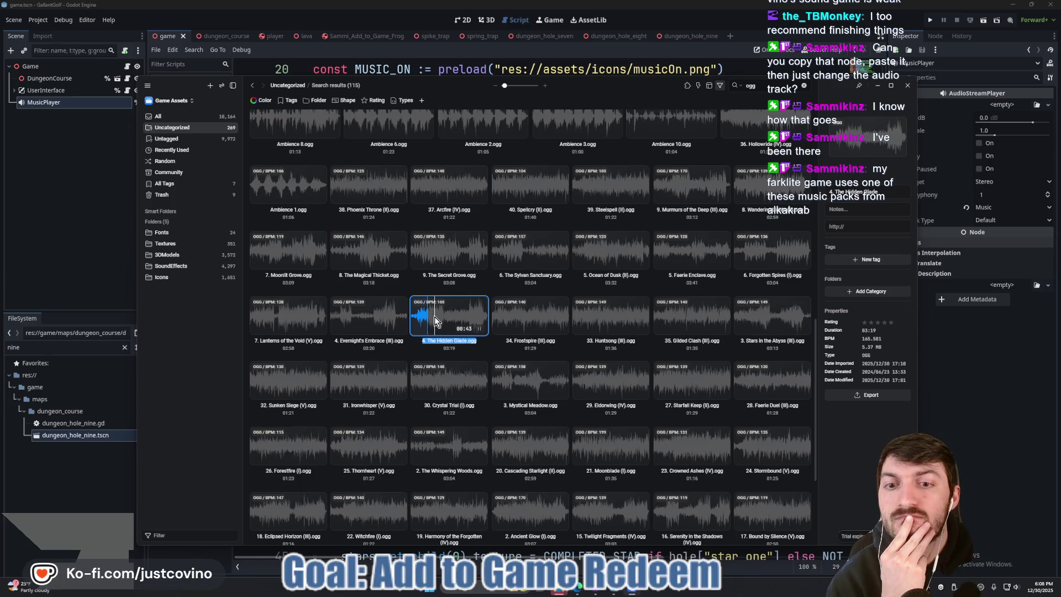
pyautogui.click(427, 256)
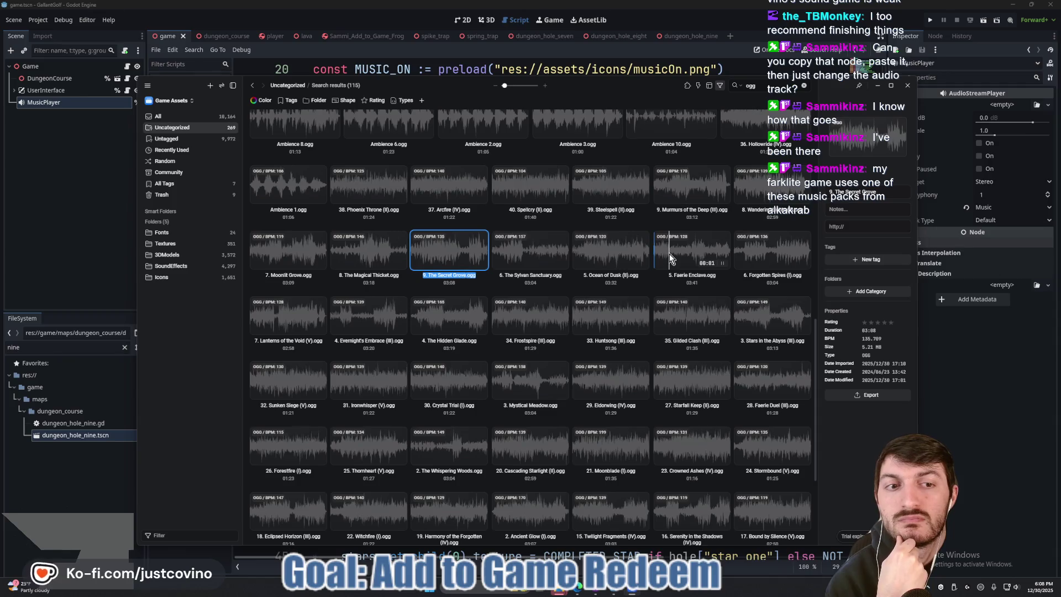
pyautogui.click(587, 258)
pyautogui.click(521, 258)
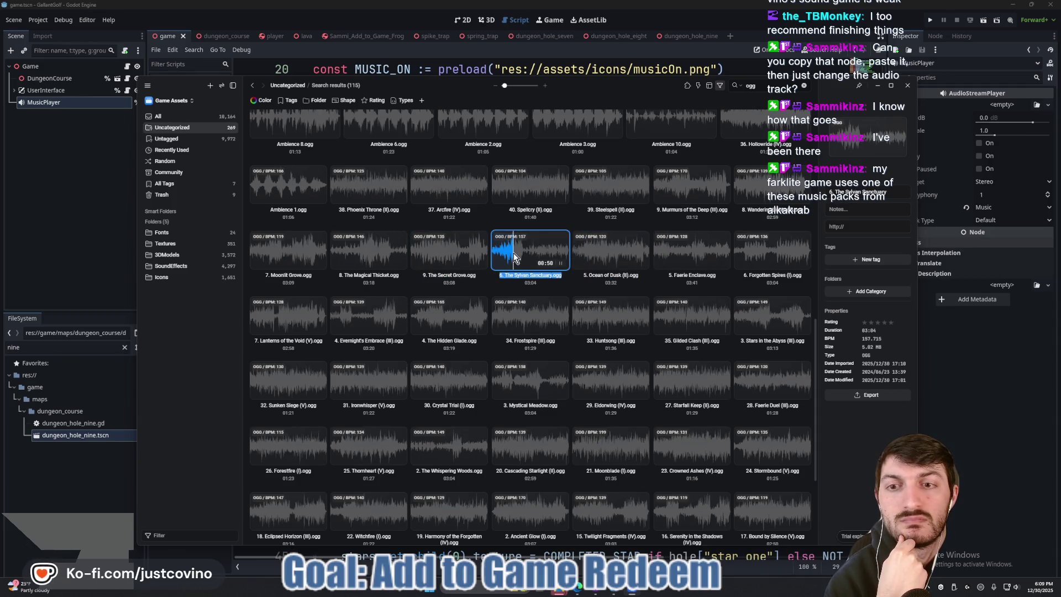
pyautogui.click(363, 256)
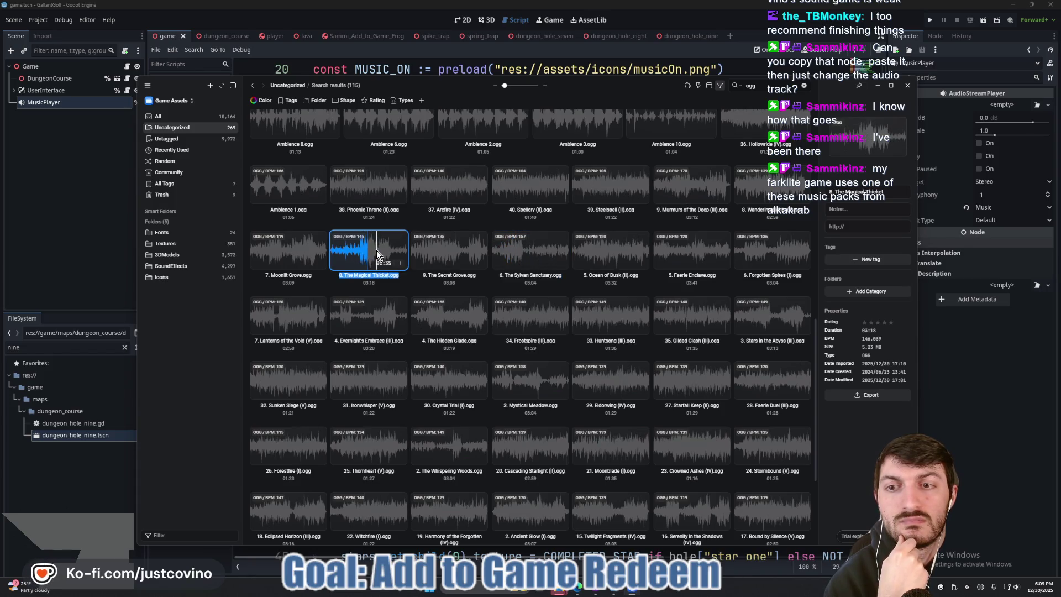
pyautogui.click(281, 256)
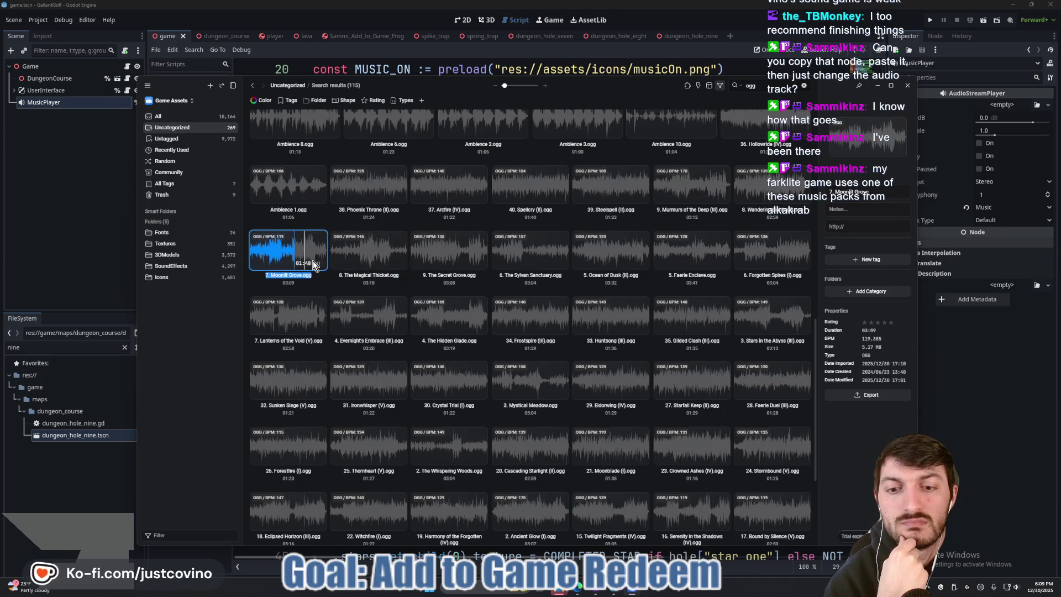
# - Audition more tracks, including Whispering Woods and Ancient Glow, settling on Ambient 20 Loop
pyautogui.scroll(-3, 313, 261)
pyautogui.click(426, 287)
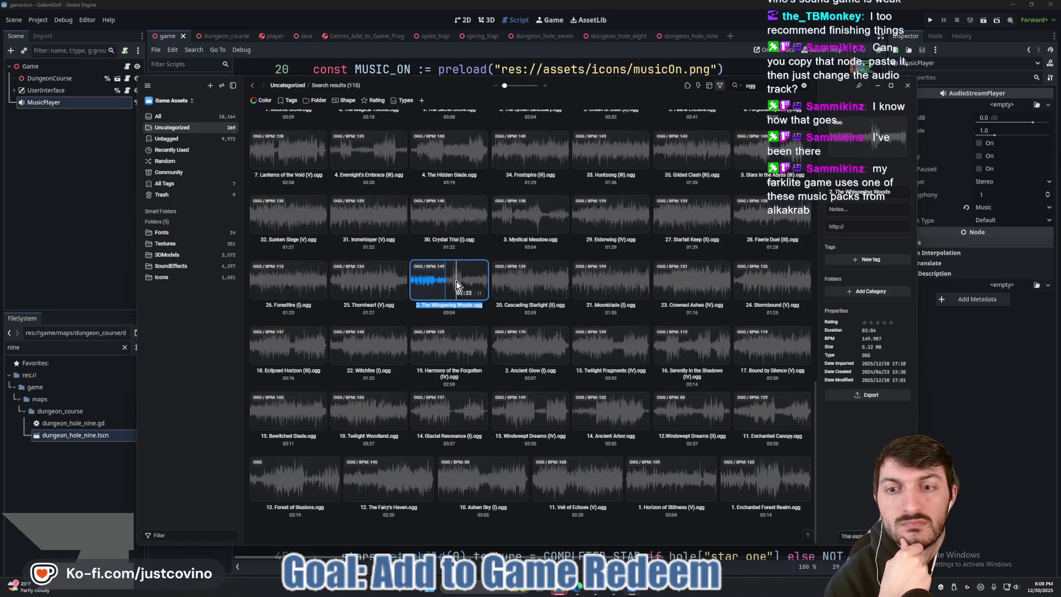
pyautogui.click(525, 288)
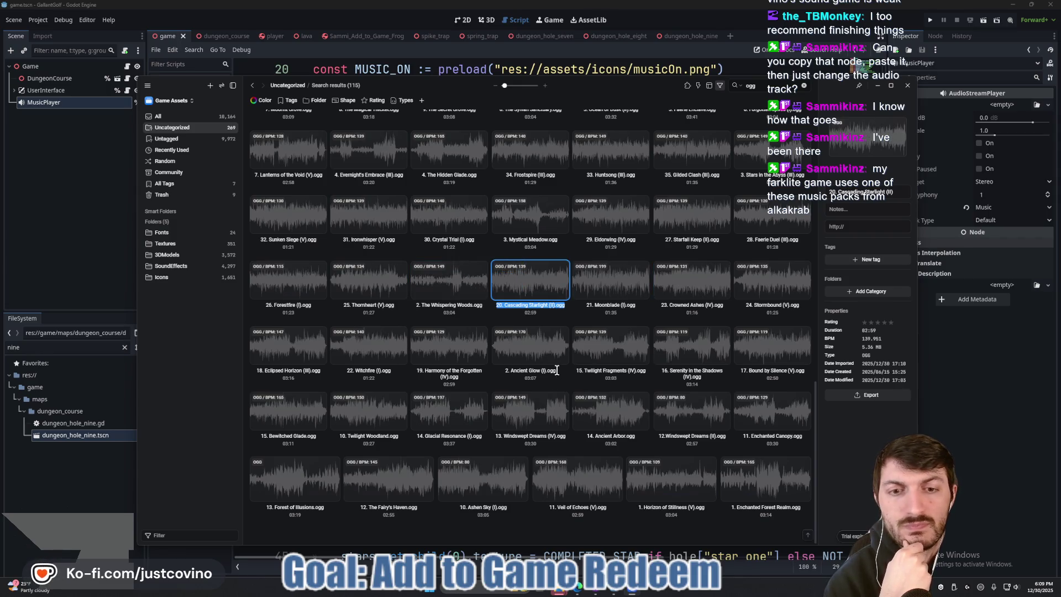
pyautogui.click(502, 349)
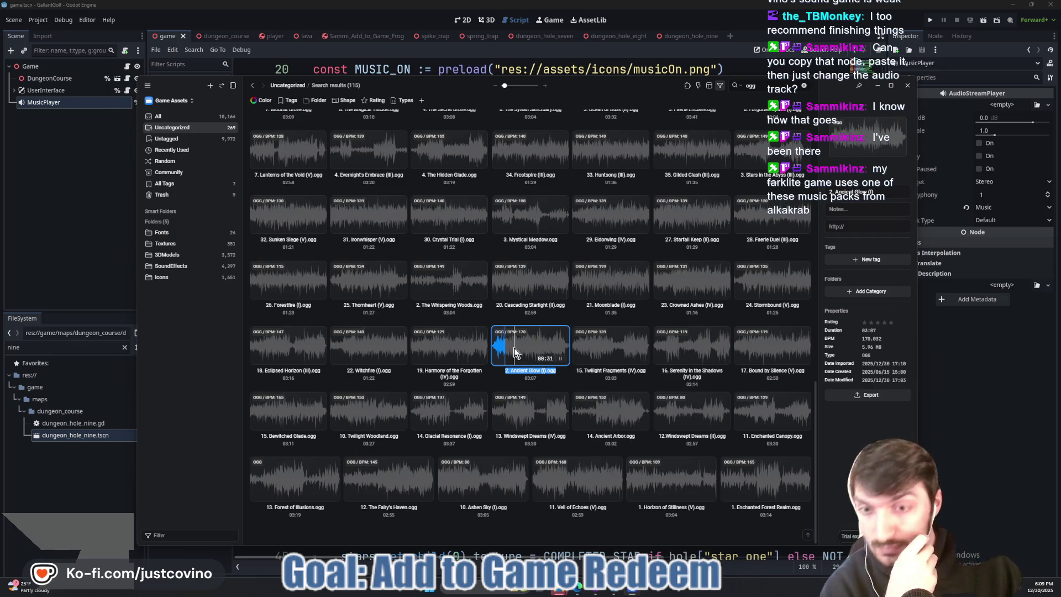
pyautogui.scroll(5, 520, 359)
pyautogui.scroll(3, 525, 379)
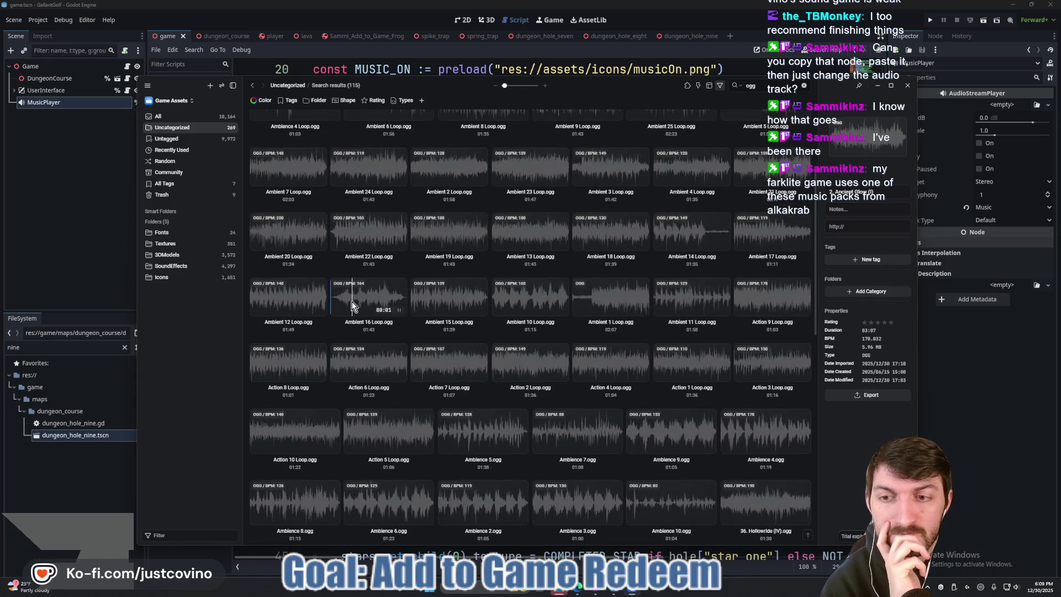
pyautogui.click(263, 299)
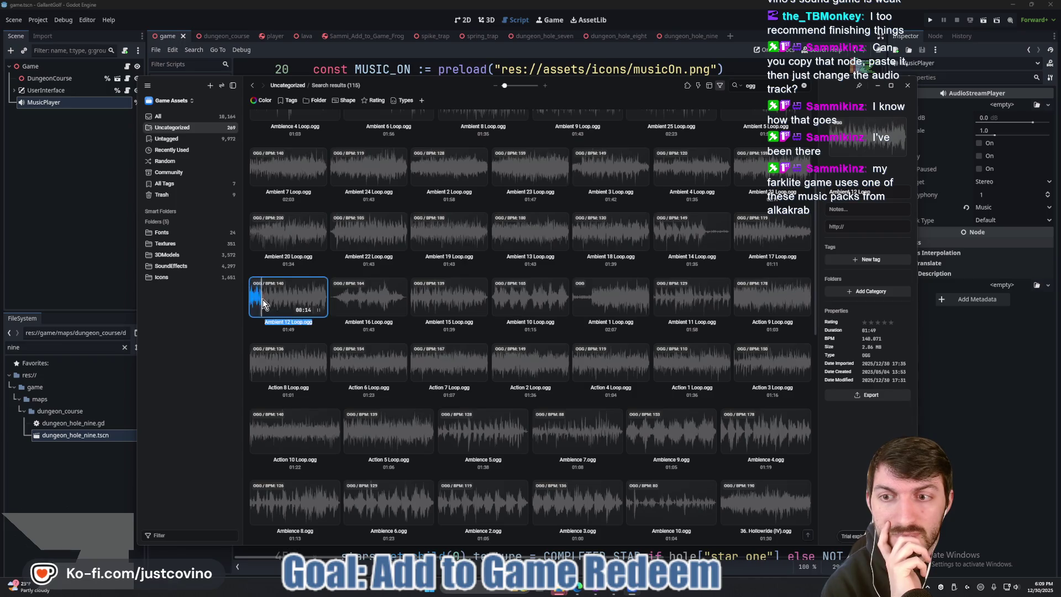
pyautogui.click(269, 234)
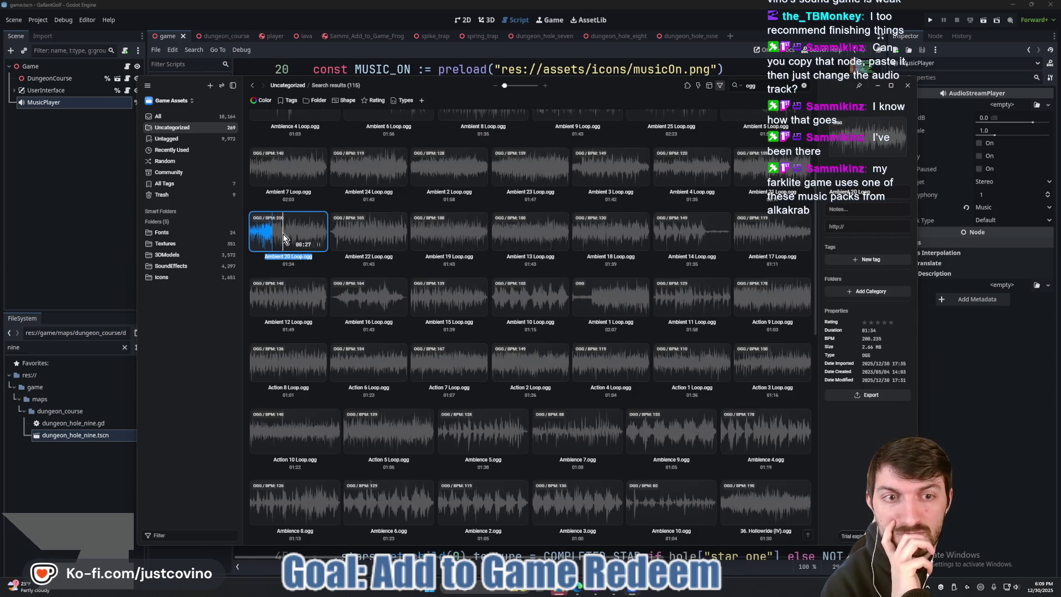
# - Export Ambient 20 Loop.ogg into the gallant_golf/assets/music folder
pyautogui.click(854, 395)
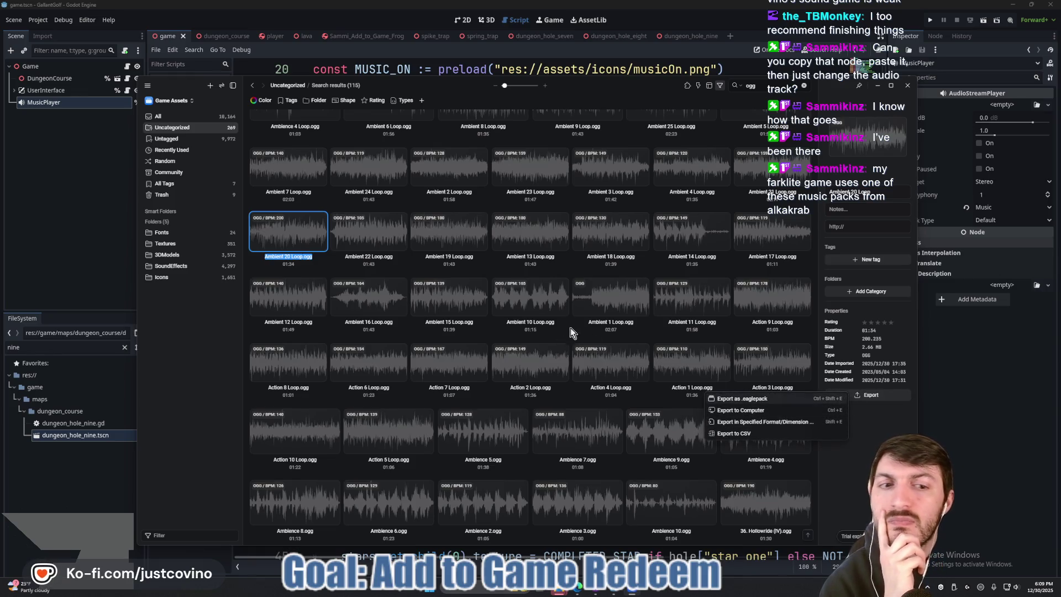
pyautogui.click(740, 410)
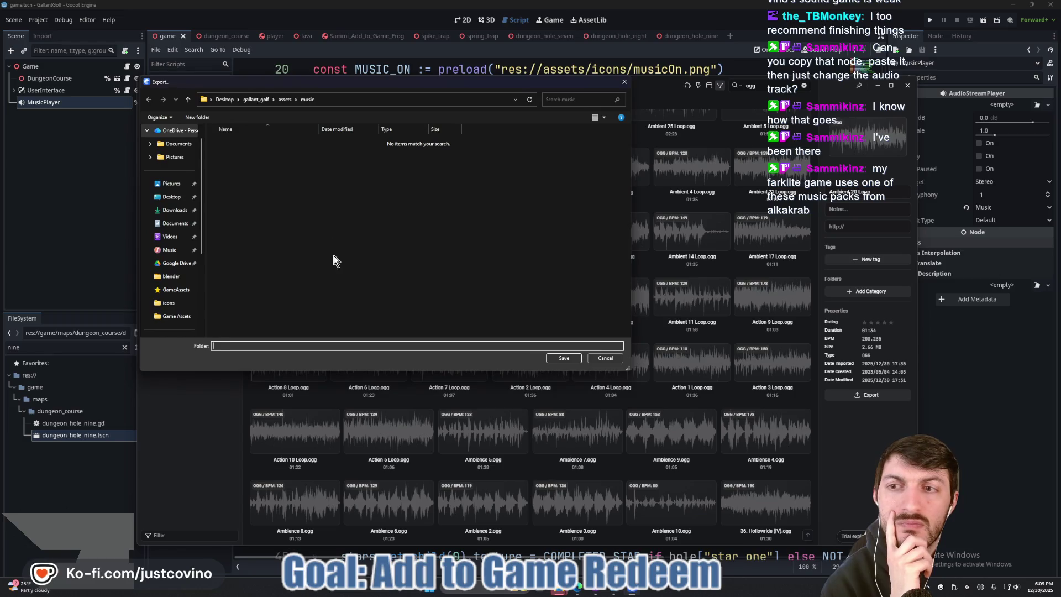
pyautogui.click(563, 358)
pyautogui.click(85, 228)
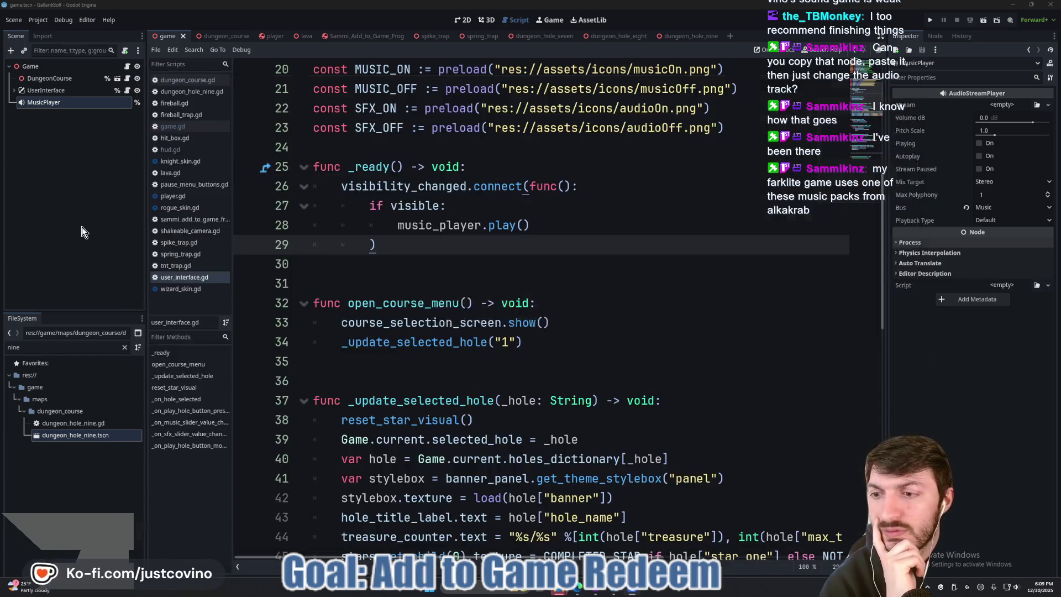
# - Clear the FileSystem filter and rename Ambient 20 Loop.ogg in res://assets/music to main_menu_music.ogg
pyautogui.click(123, 349)
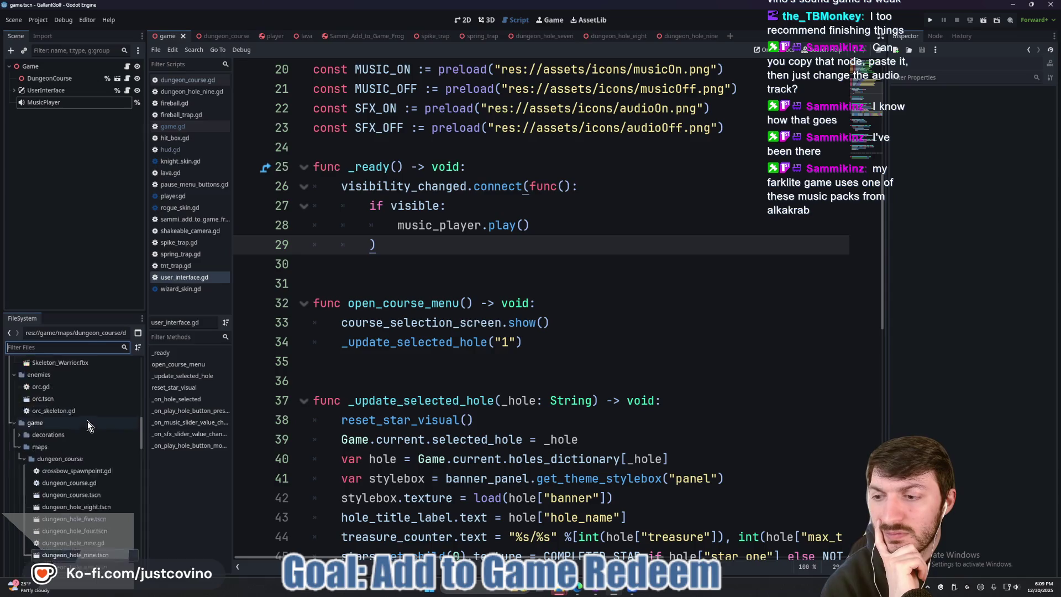
pyautogui.scroll(-10, 85, 424)
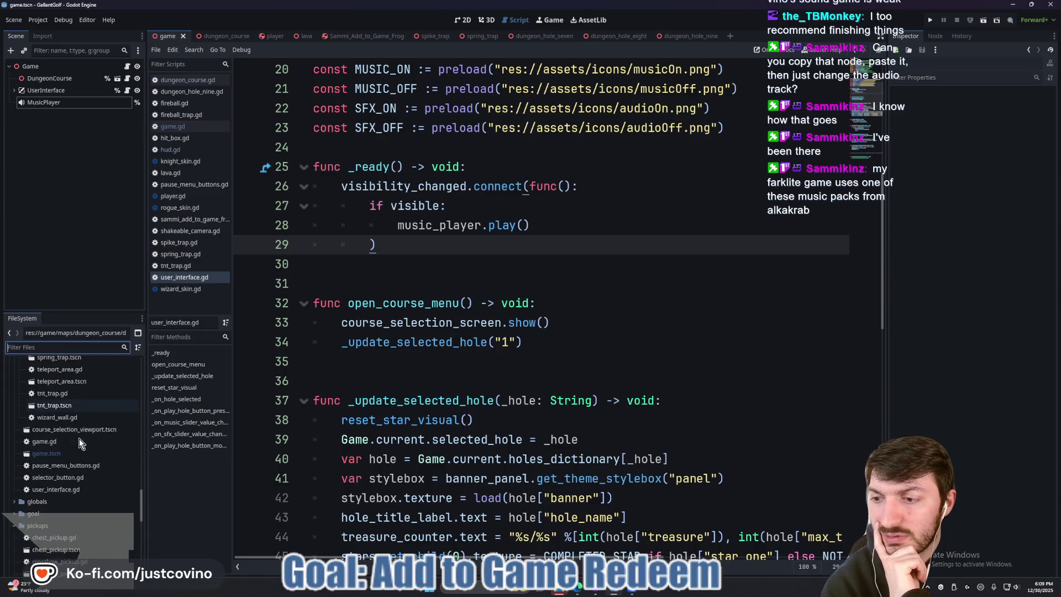
pyautogui.scroll(-5, 75, 439)
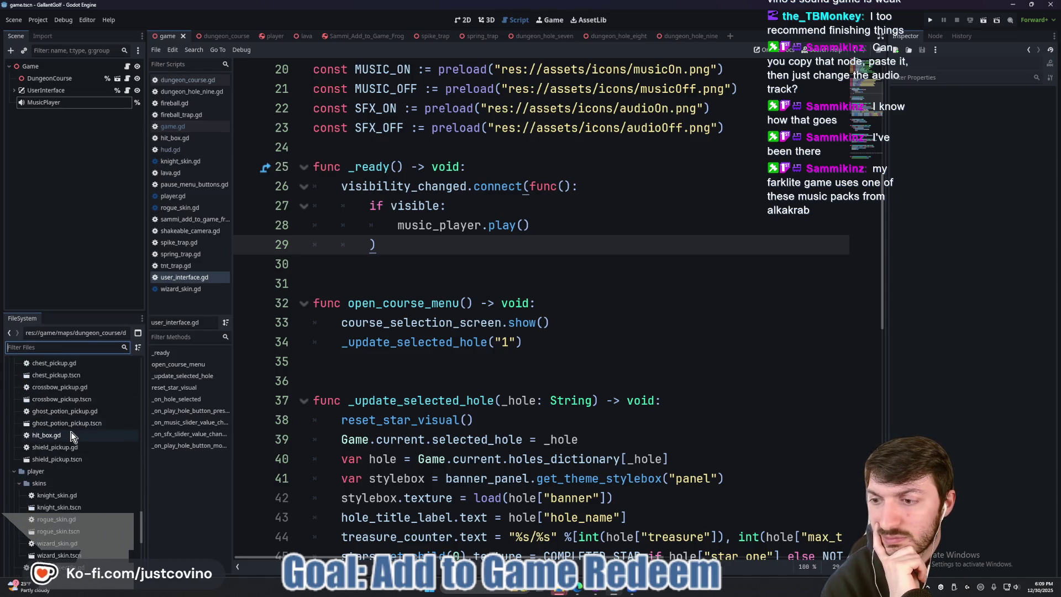
pyautogui.scroll(15, 72, 431)
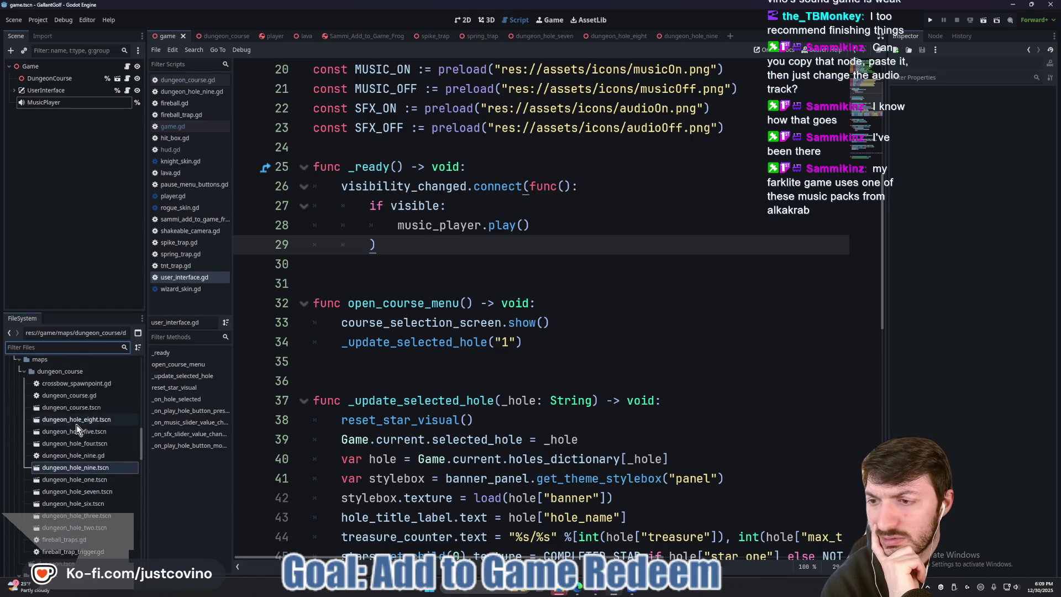
pyautogui.scroll(5, 58, 467)
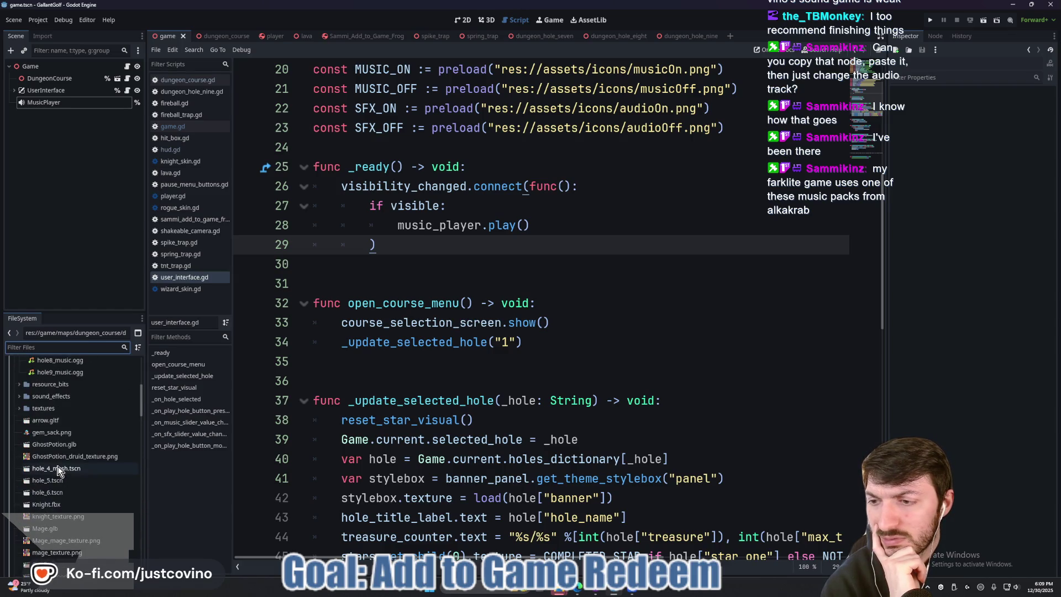
pyautogui.scroll(5, 58, 386)
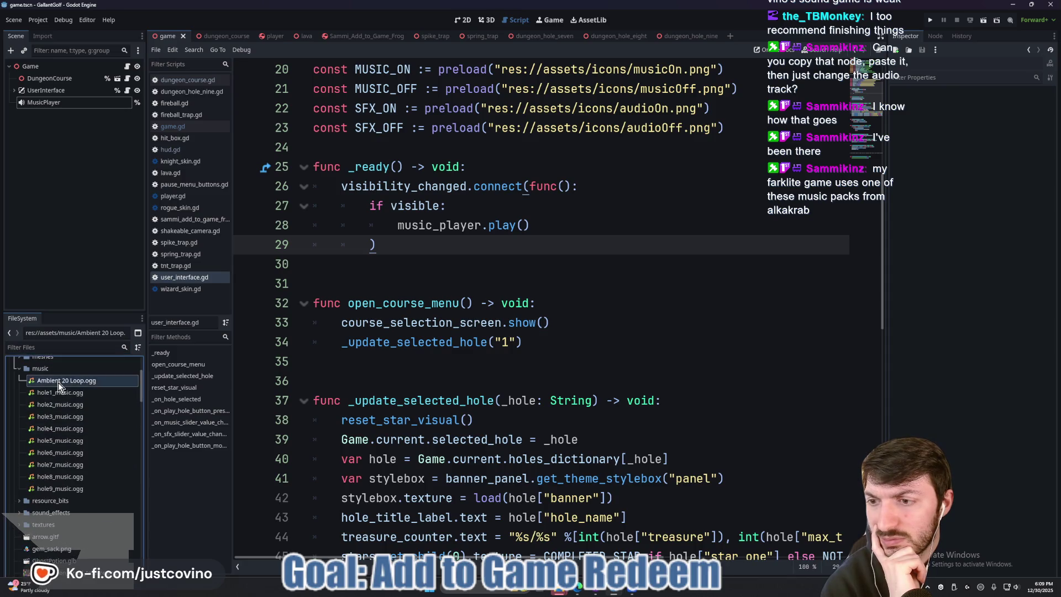
pyautogui.rightClick(58, 382)
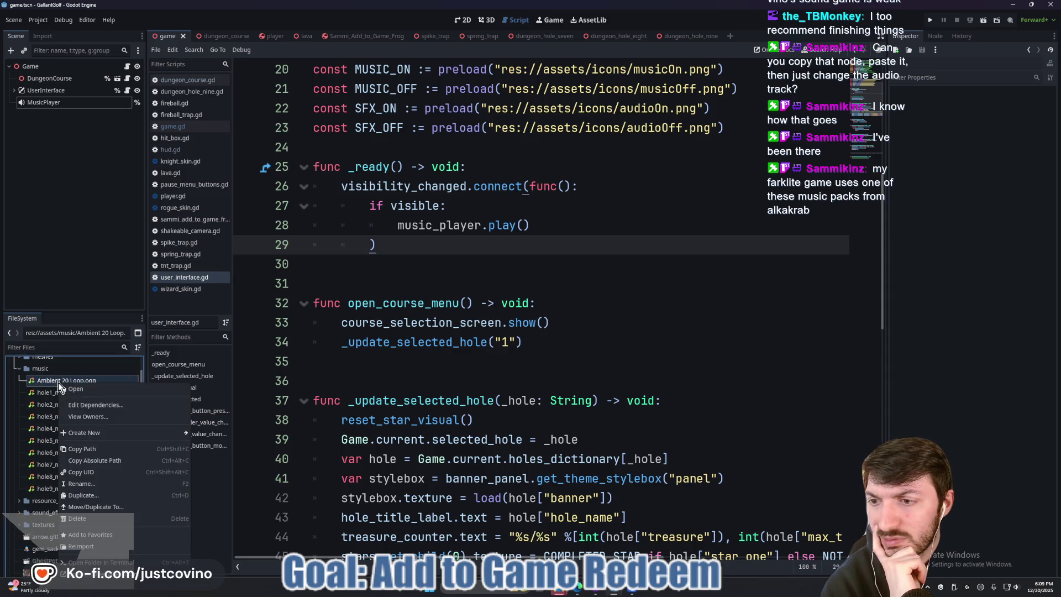
pyautogui.click(105, 478)
pyautogui.write('main_menu_')
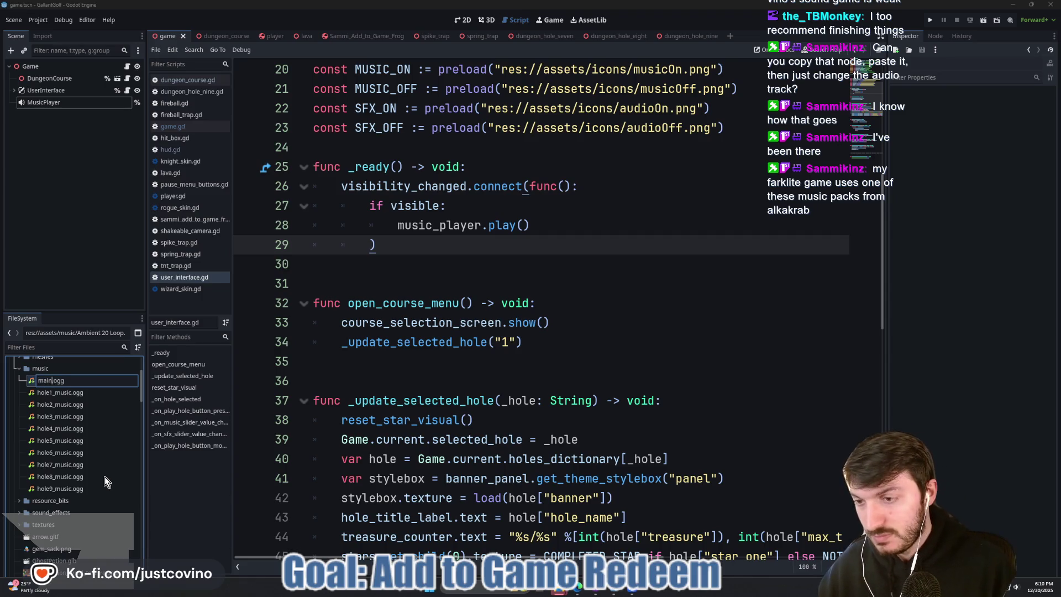
pyautogui.write('music')
pyautogui.press('Return')
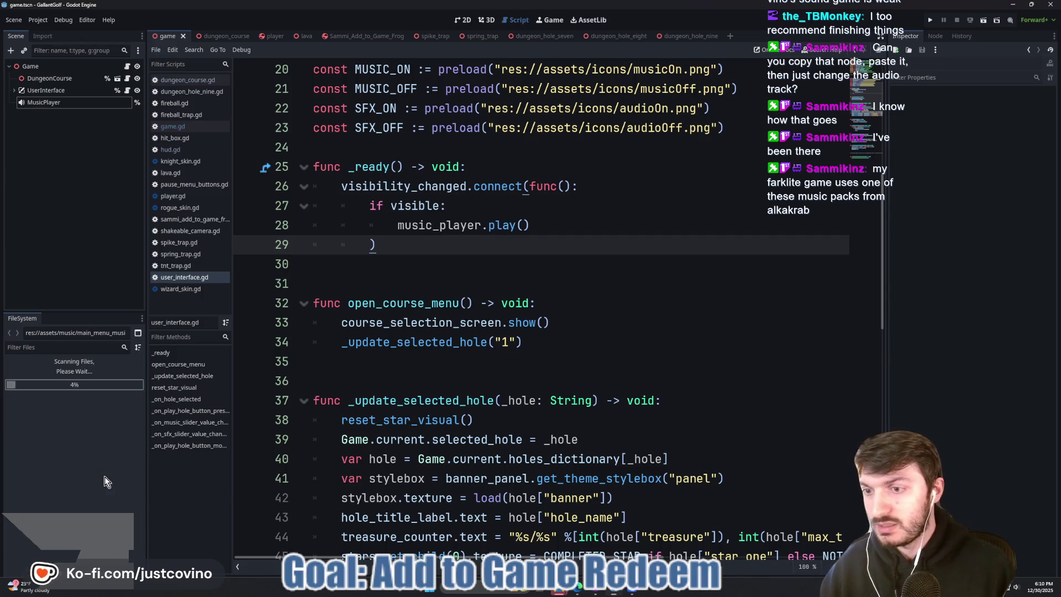
pyautogui.click(43, 102)
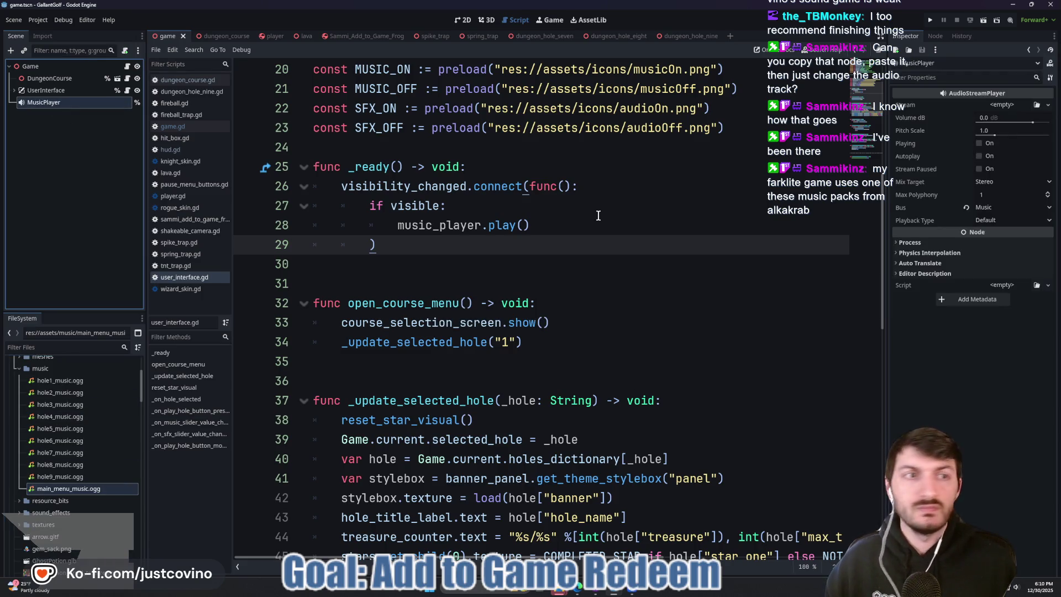
# - Quick-load main_menu_music.ogg as the MusicPlayer stream, confirm Looping, and save the scene
pyautogui.click(1002, 105)
pyautogui.click(1001, 252)
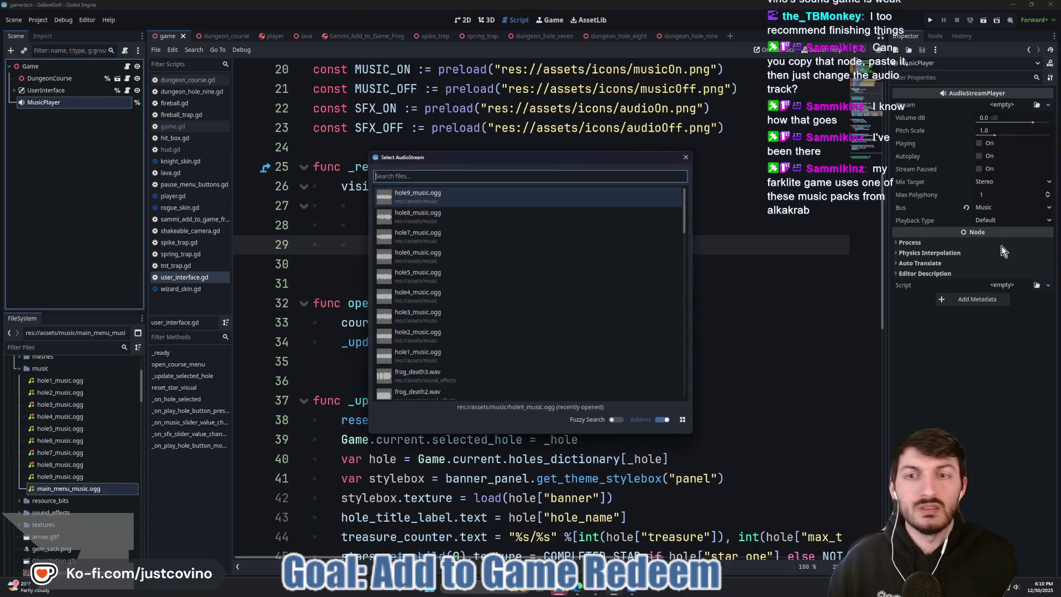
pyautogui.write('main')
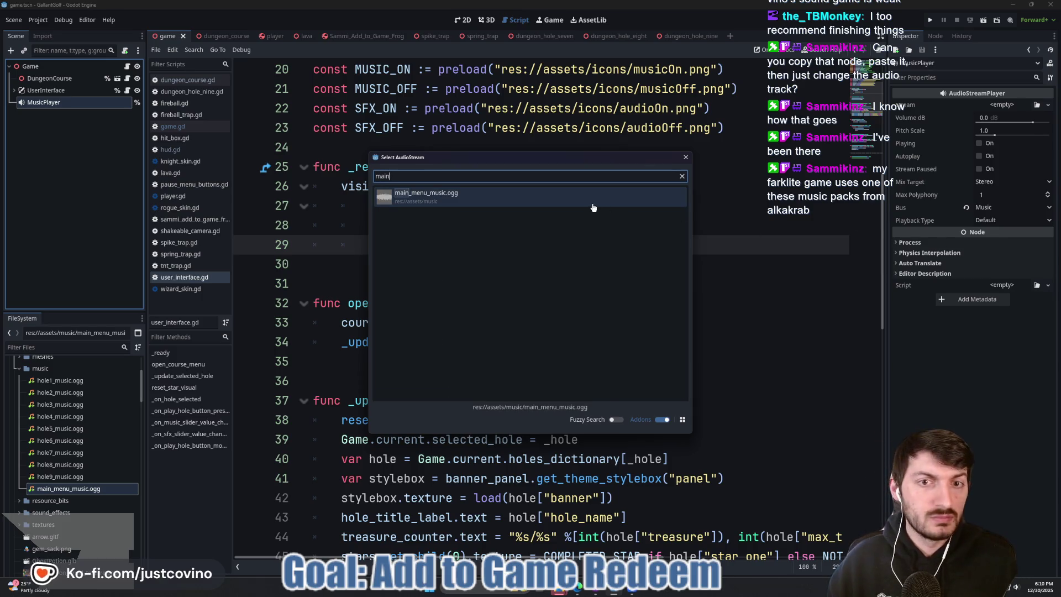
pyautogui.doubleClick(592, 203)
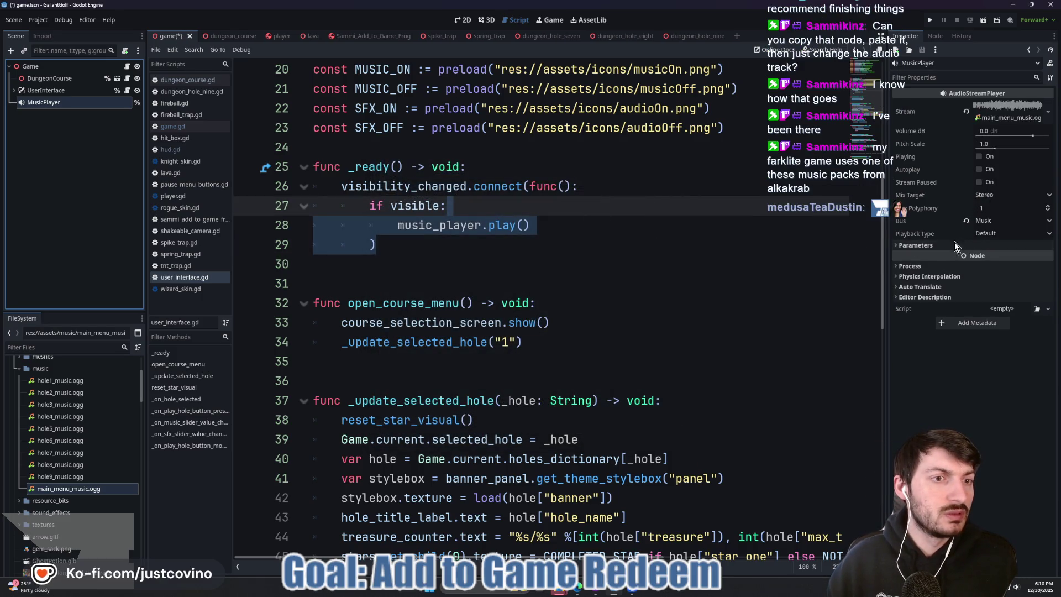
pyautogui.click(917, 245)
pyautogui.click(524, 284)
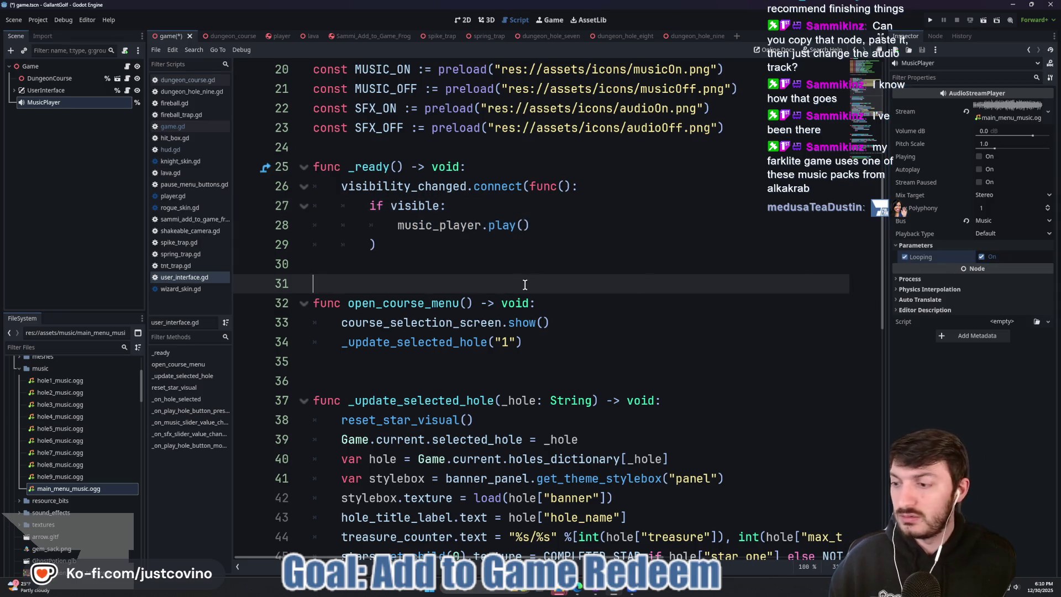
pyautogui.hotkey('ctrl', 's')
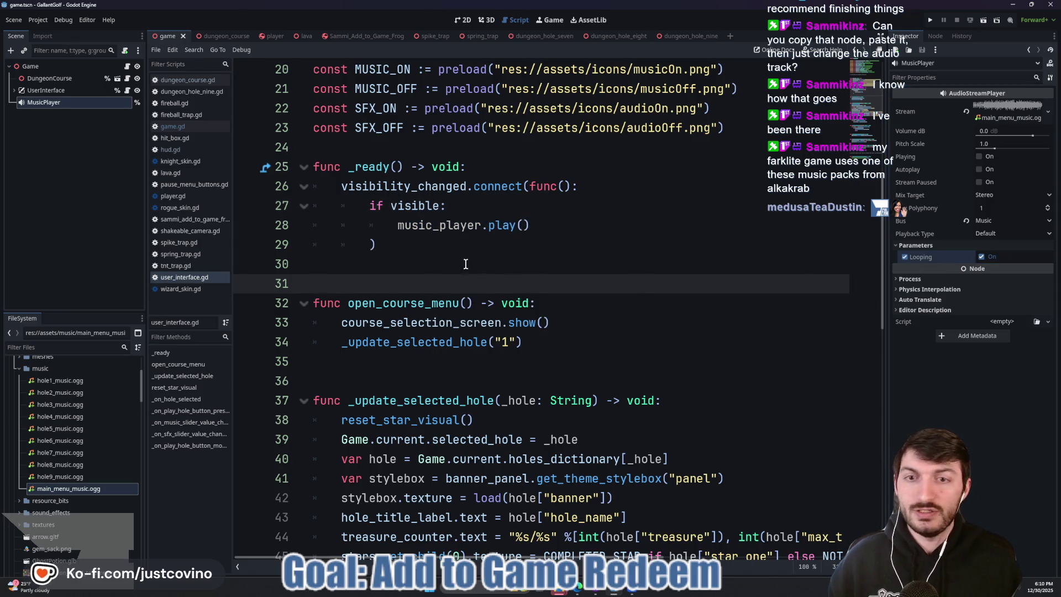
# - Insert an empty line above func _ready in the menu script
pyautogui.click(466, 264)
pyautogui.click(367, 150)
pyautogui.press('Return')
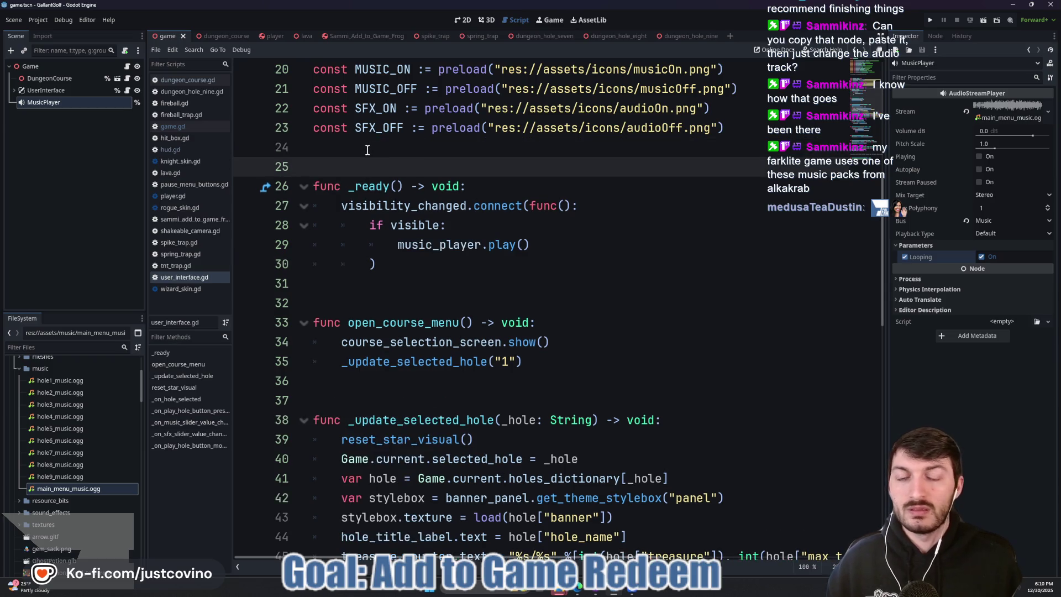
# - Run the game, tick Autoplay on MusicPlayer, then stop and save the scene
pyautogui.click(928, 23)
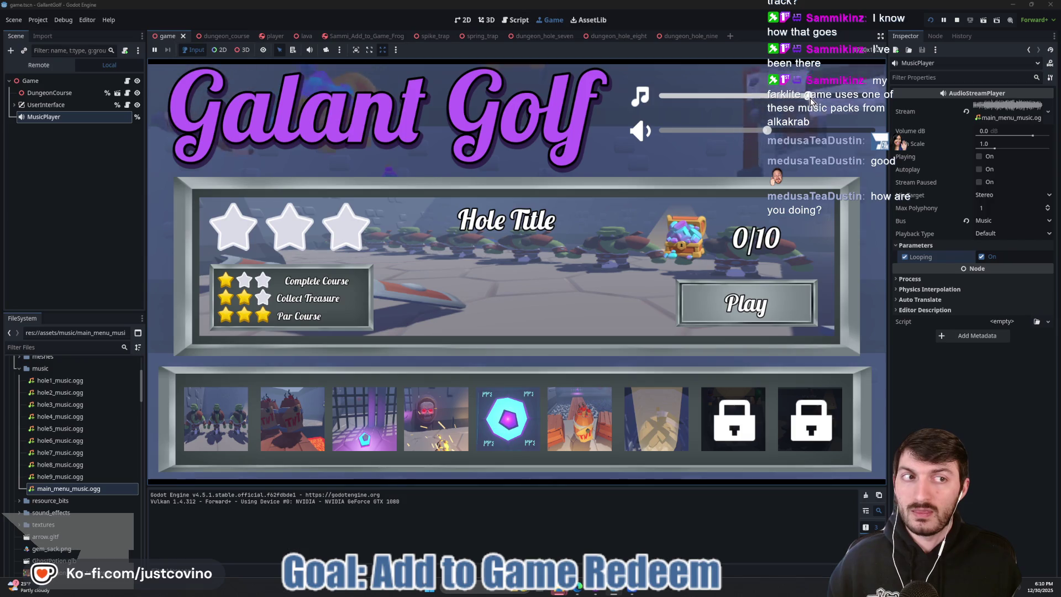
pyautogui.click(853, 100)
pyautogui.moveTo(853, 101); pyautogui.dragTo(780, 96)
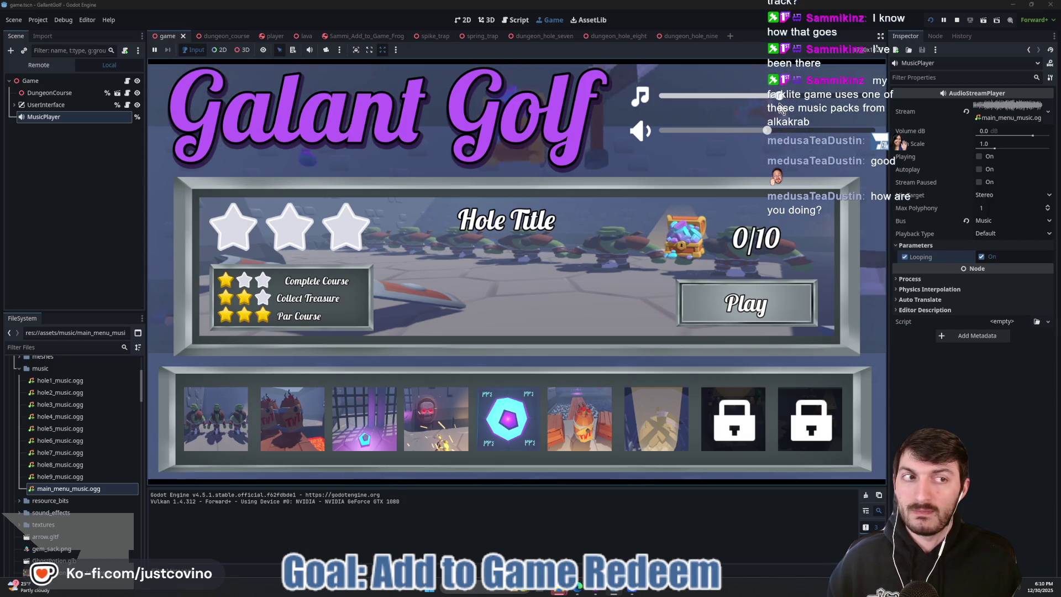
pyautogui.click(978, 170)
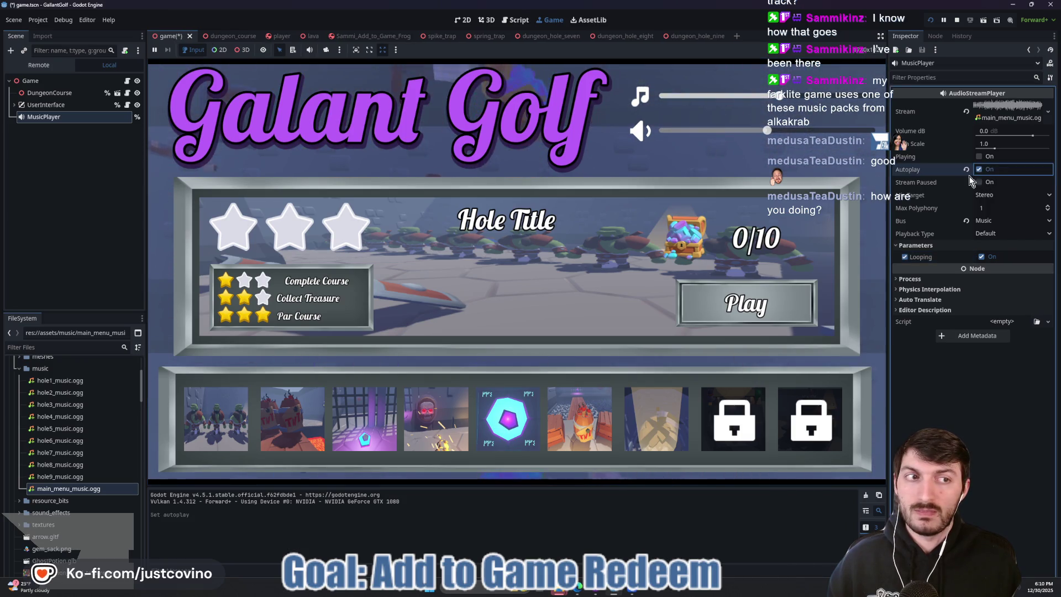
pyautogui.click(956, 21)
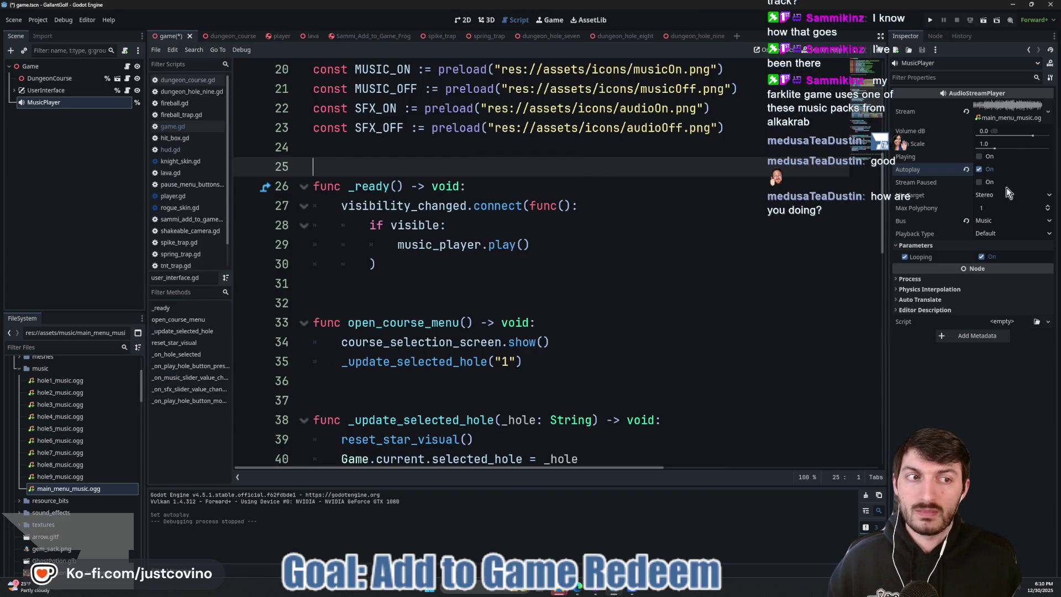
pyautogui.hotkey('ctrl', 's')
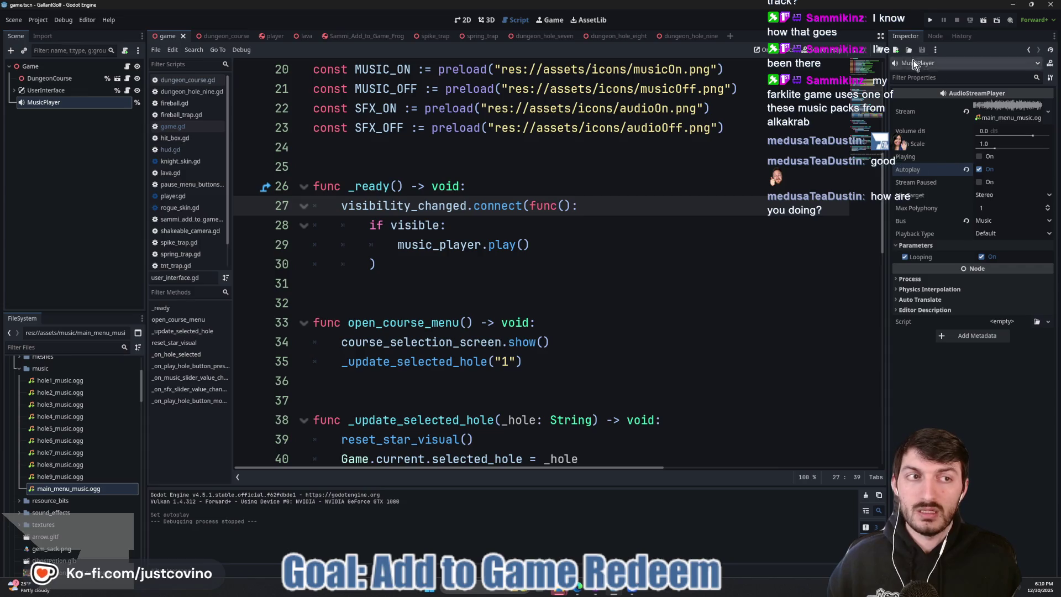
# - Rerun the game, lower then raise the music slider, pick the first hole, and stop
pyautogui.click(929, 21)
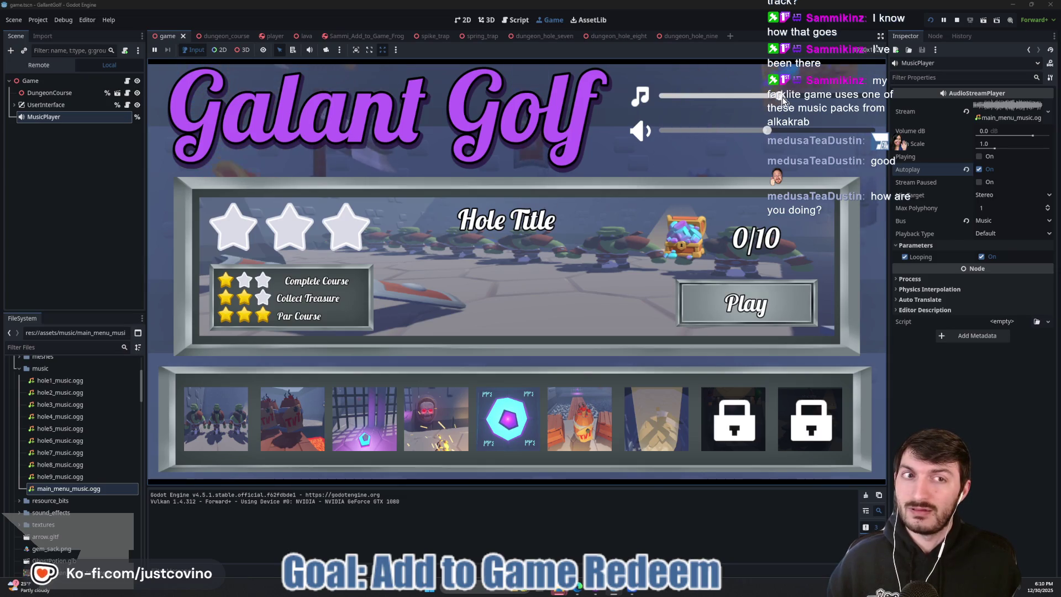
pyautogui.moveTo(765, 98)
pyautogui.mouseDown()
pyautogui.moveTo(696, 101)
pyautogui.moveTo(704, 109)
pyautogui.mouseUp()
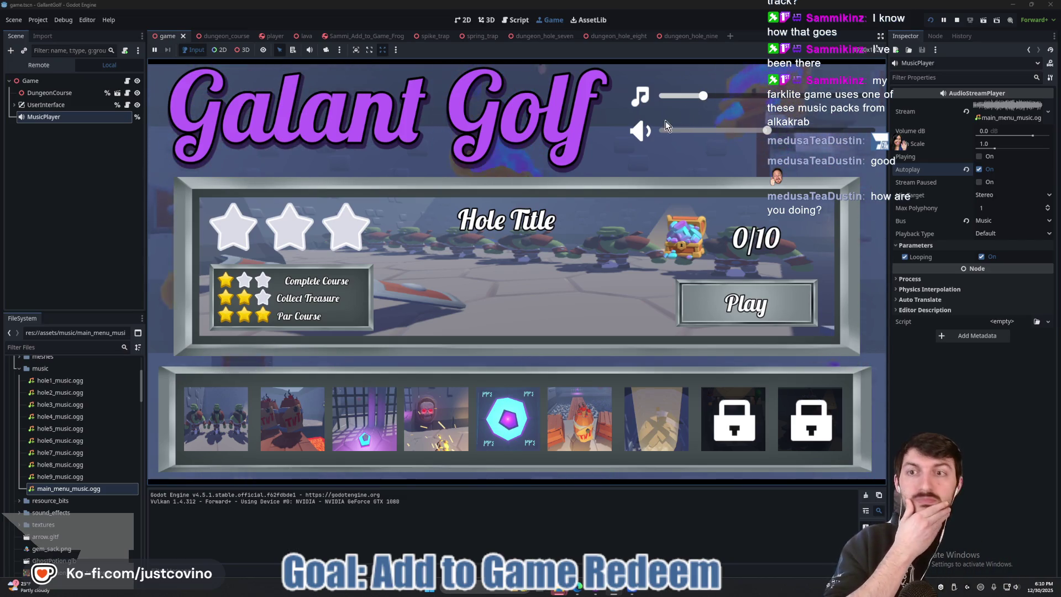
pyautogui.click(215, 419)
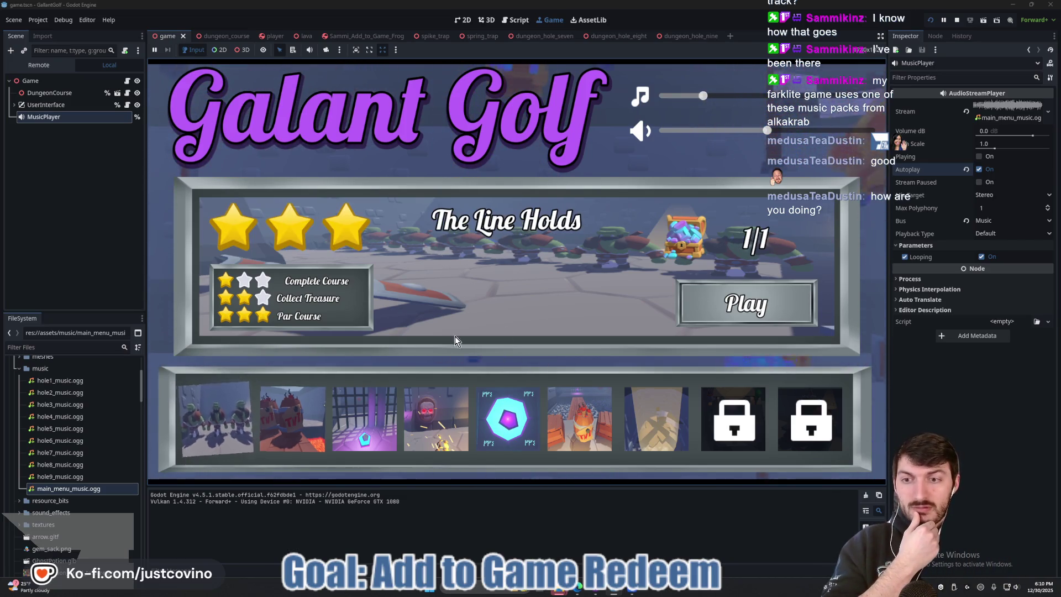
pyautogui.moveTo(697, 95); pyautogui.dragTo(784, 96)
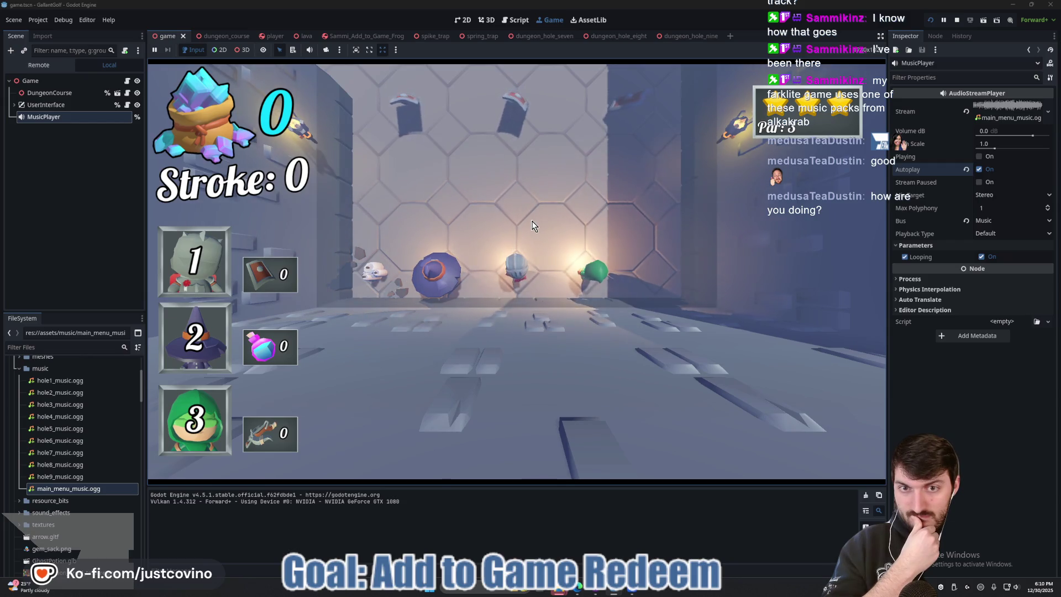
pyautogui.click(957, 22)
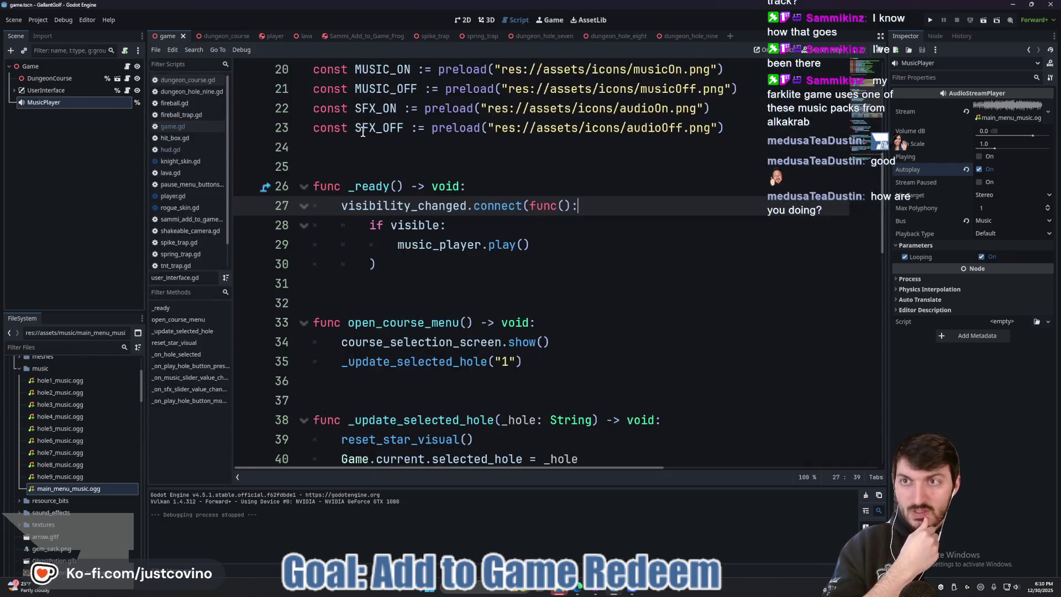
# - Add an else: music_player.stop() branch after the play call in _ready and run the project
pyautogui.click(559, 244)
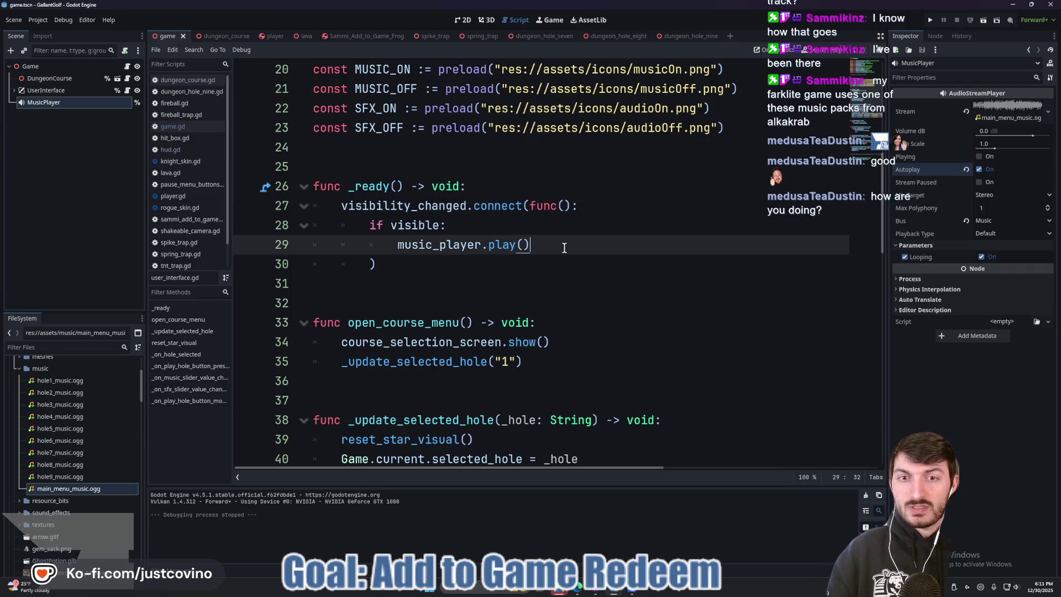
pyautogui.press('Return')
pyautogui.write('else:')
pyautogui.press('Return')
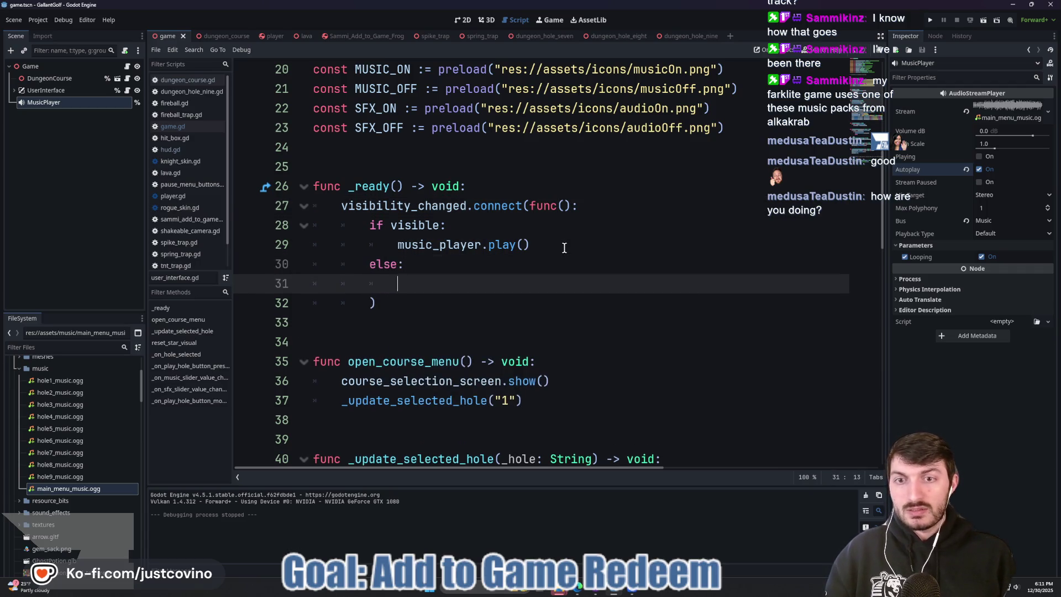
pyautogui.write('musi')
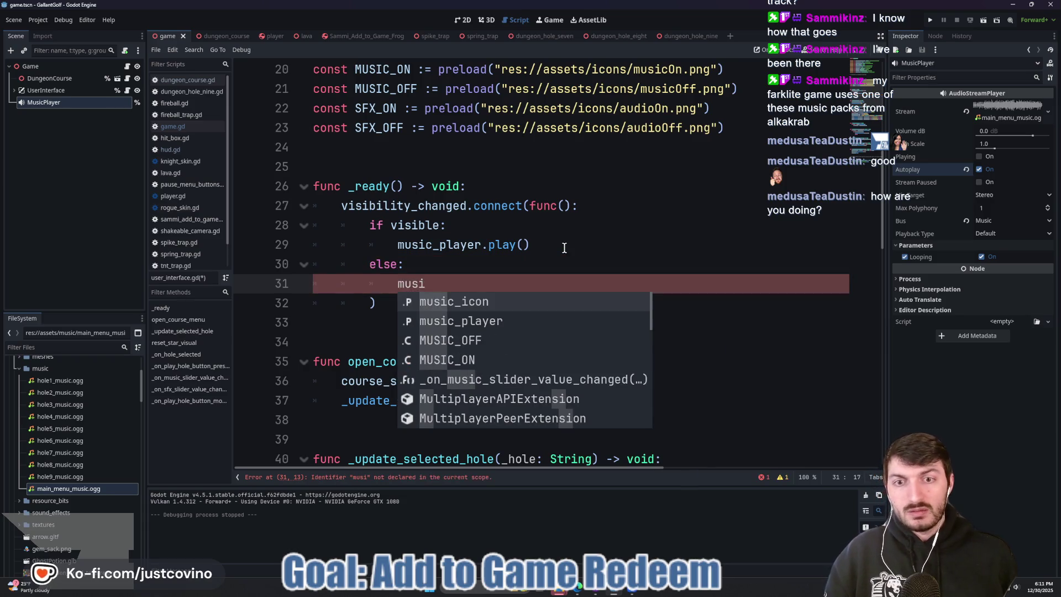
pyautogui.press('Down')
pyautogui.press('Return')
pyautogui.write('.stop')
pyautogui.press('Return')
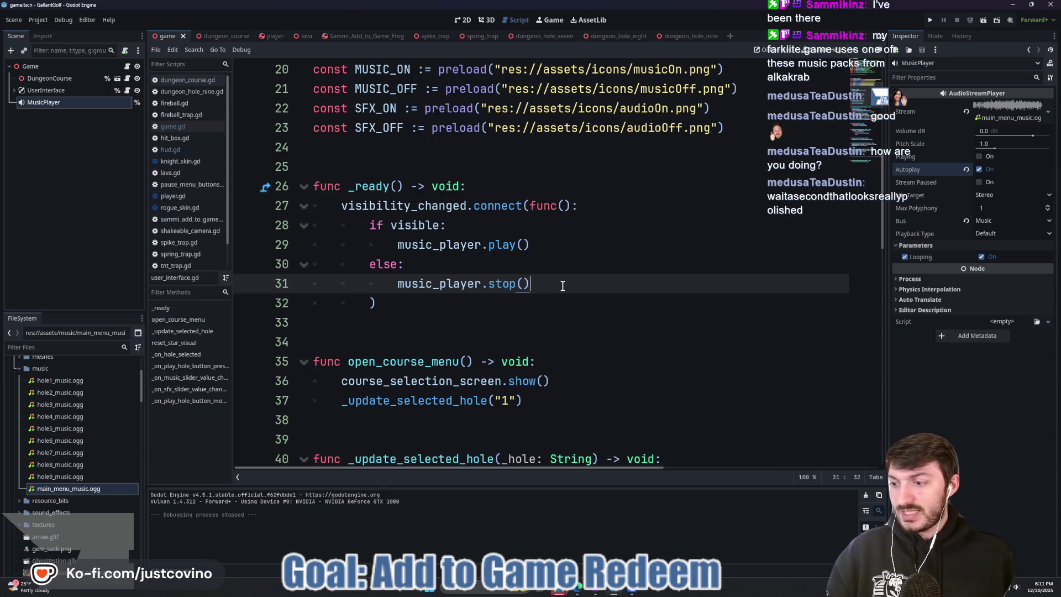
pyautogui.click(930, 20)
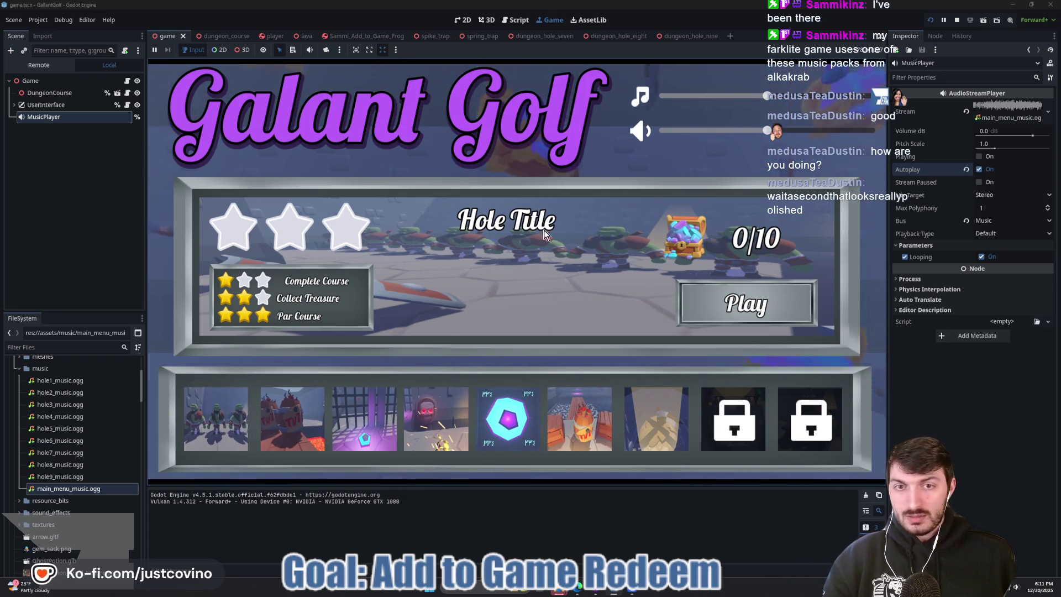
# - Play the first hole, The Line Holds, taking four shots, then pause with Esc
pyautogui.click(206, 428)
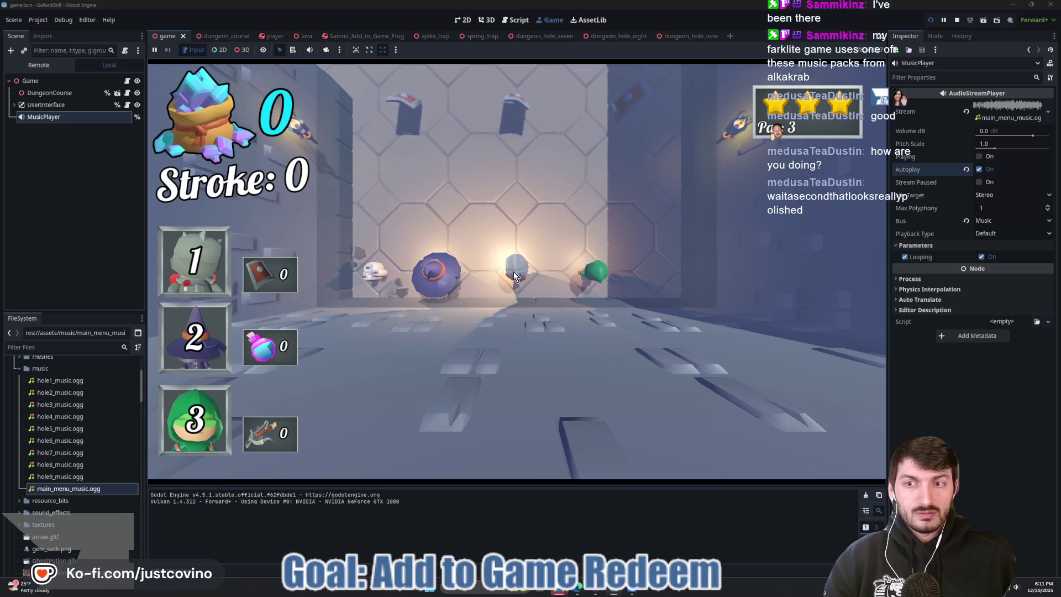
pyautogui.moveTo(512, 271)
pyautogui.mouseDown()
pyautogui.moveTo(516, 365)
pyautogui.moveTo(516, 342)
pyautogui.mouseUp()
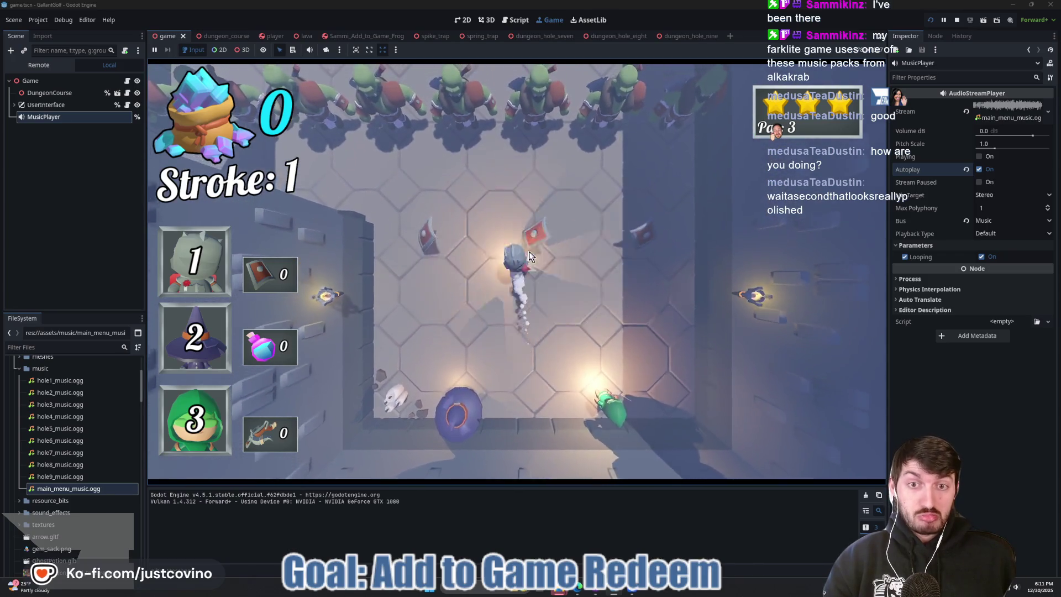
pyautogui.moveTo(529, 250)
pyautogui.mouseDown()
pyautogui.moveTo(535, 283)
pyautogui.moveTo(634, 446)
pyautogui.moveTo(609, 499)
pyautogui.mouseUp()
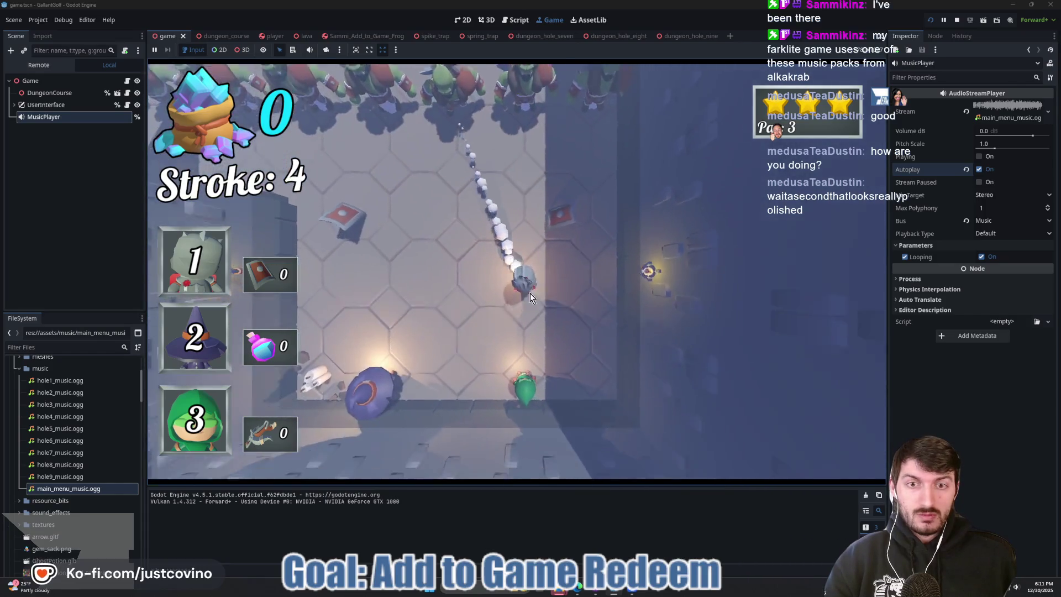
pyautogui.moveTo(529, 293)
pyautogui.mouseDown()
pyautogui.moveTo(520, 265)
pyautogui.moveTo(528, 314)
pyautogui.mouseUp()
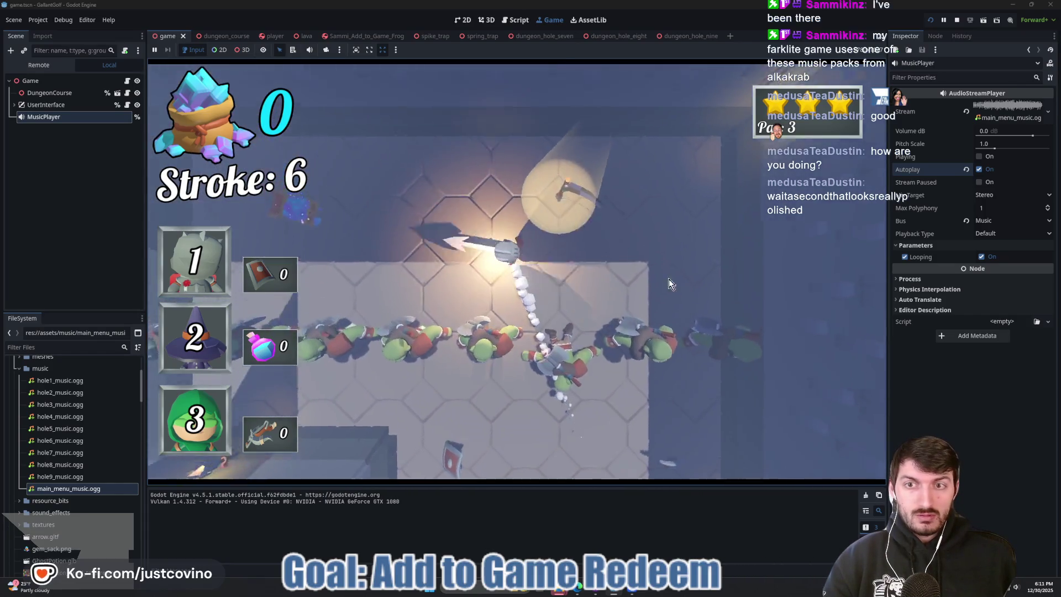
pyautogui.moveTo(519, 254); pyautogui.dragTo(509, 272)
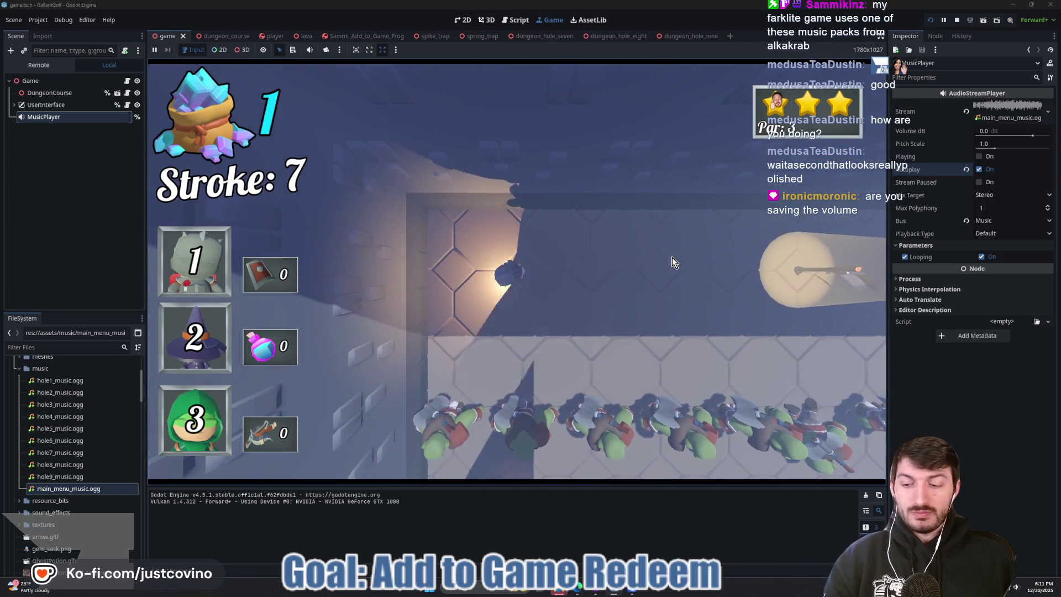
pyautogui.press('Escape')
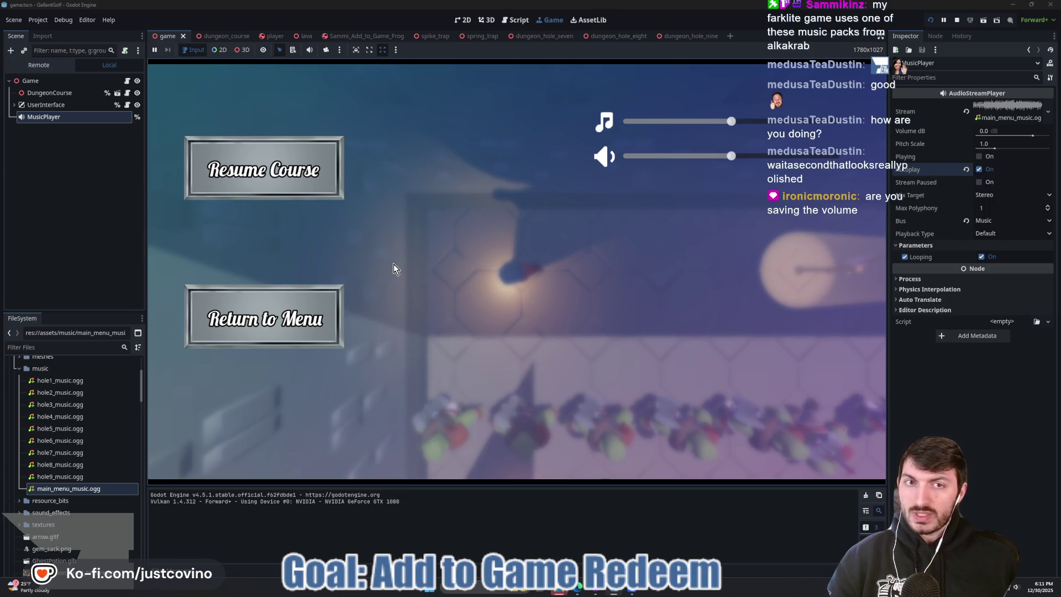
# - Return to the main menu, lower both music and sound effects sliders, and stop the game
pyautogui.click(264, 319)
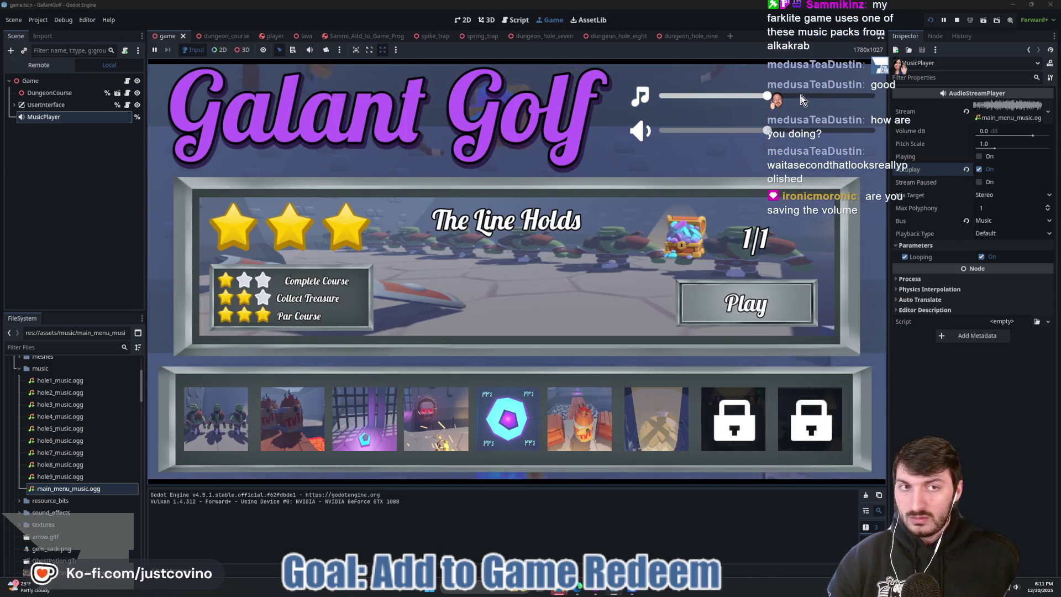
pyautogui.moveTo(766, 95); pyautogui.dragTo(682, 95)
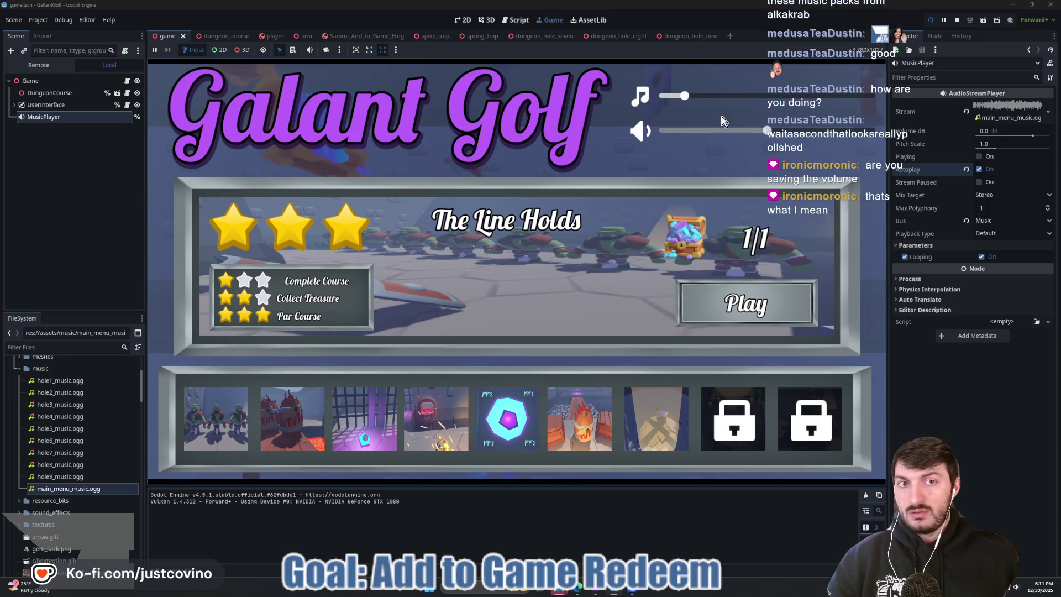
pyautogui.moveTo(762, 131); pyautogui.dragTo(691, 131)
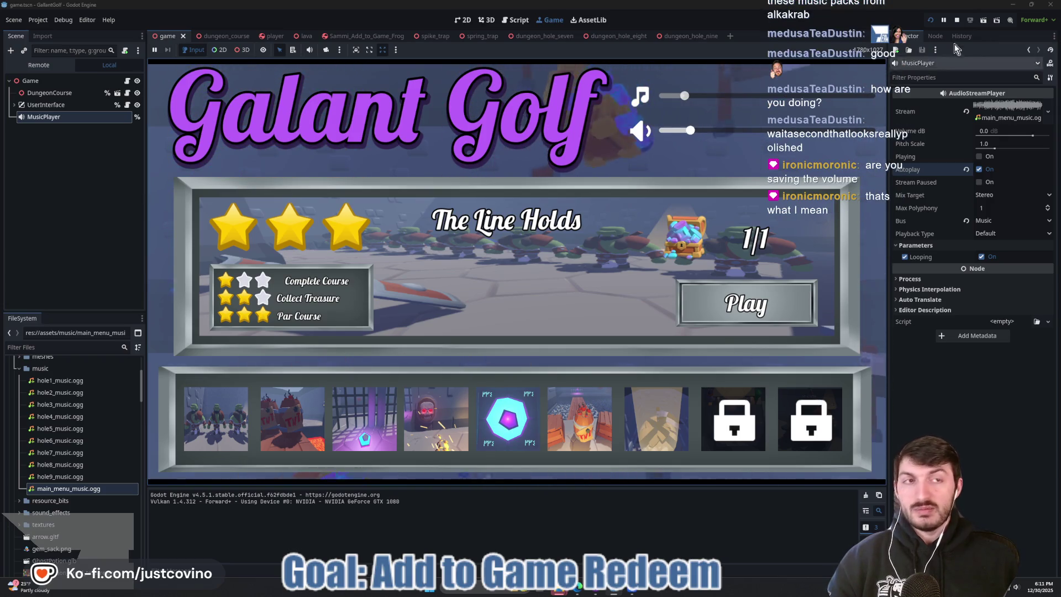
pyautogui.click(958, 20)
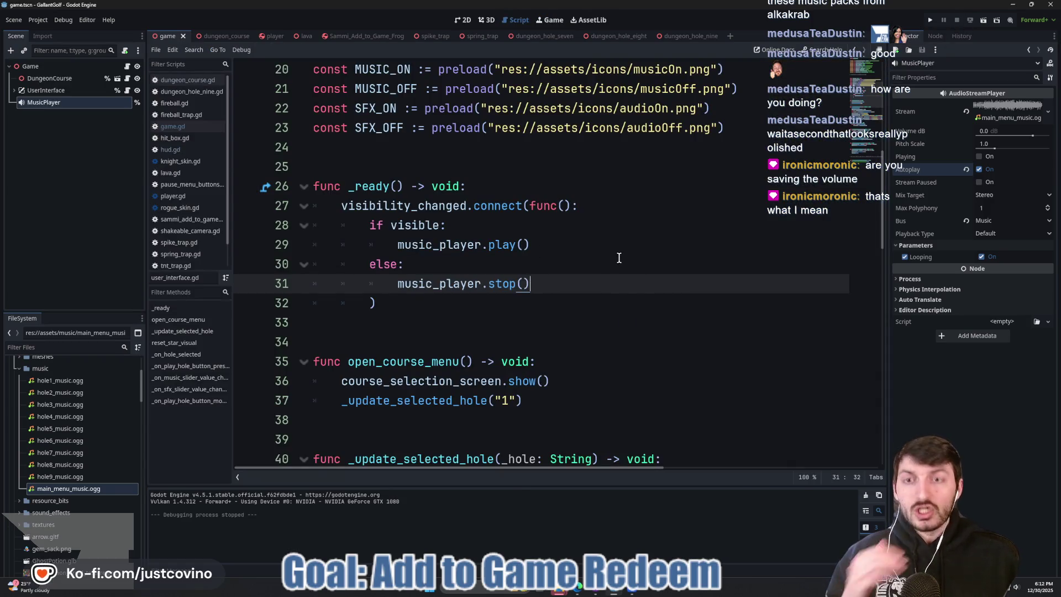
# - Open game.gd from the Game node and highlight the music_volume and sfx_volume variables
pyautogui.scroll(6, 634, 254)
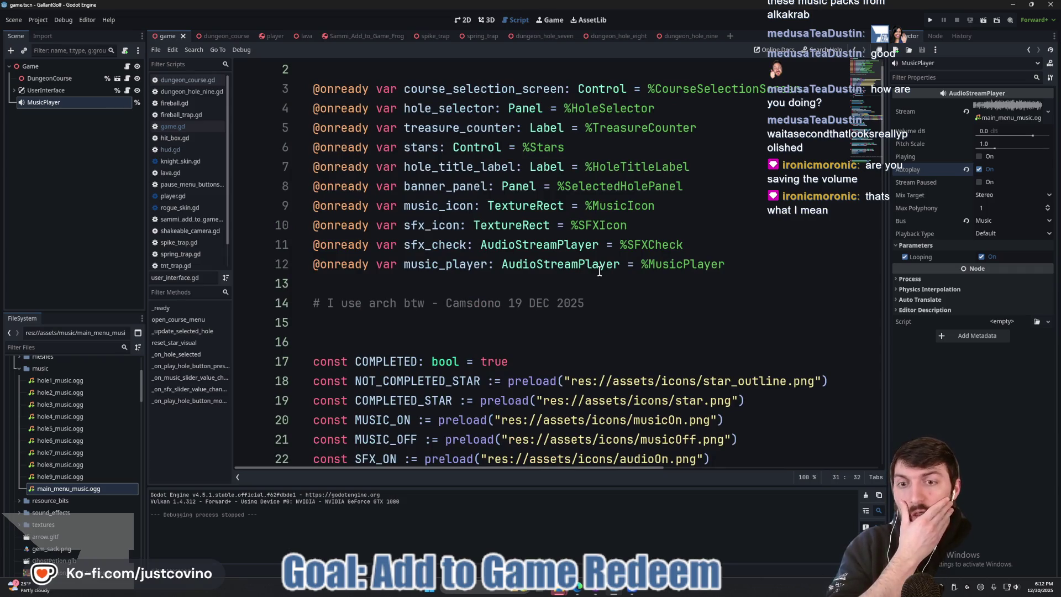
pyautogui.scroll(-1, 597, 272)
pyautogui.scroll(1, 588, 273)
pyautogui.click(105, 65)
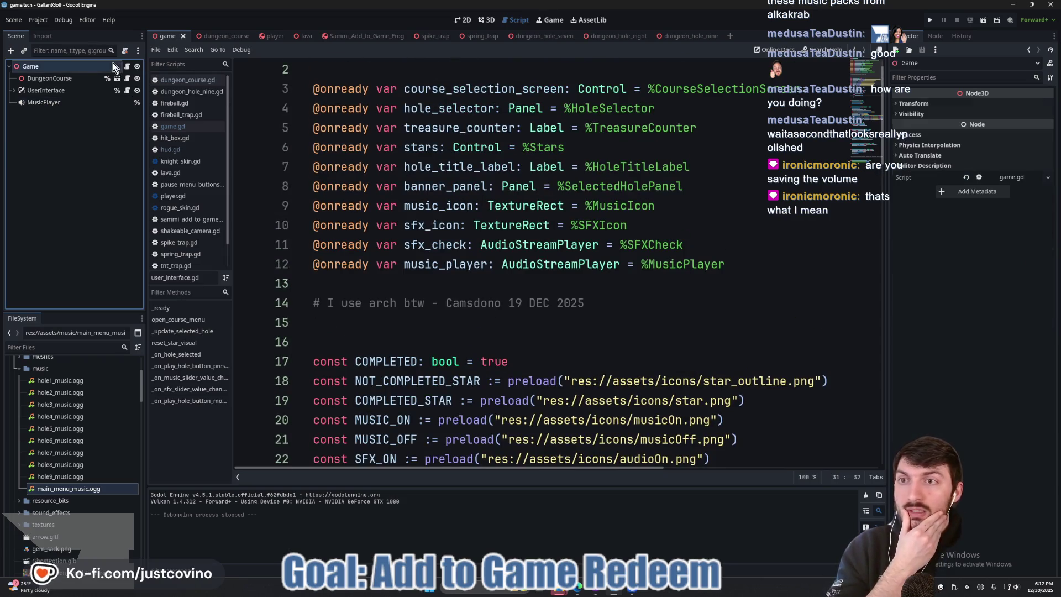
pyautogui.click(128, 65)
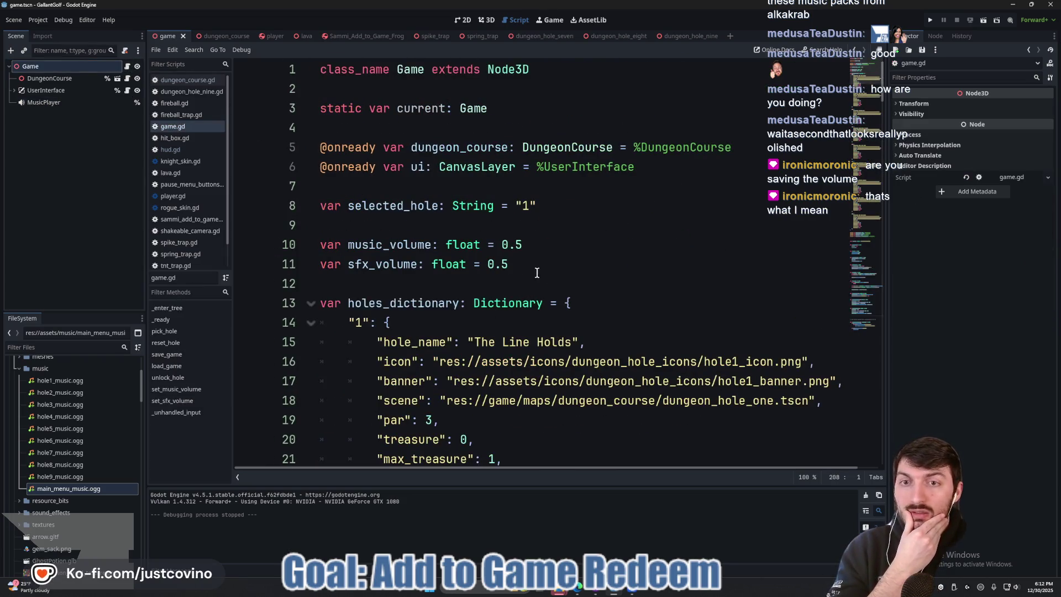
pyautogui.doubleClick(374, 253)
pyautogui.doubleClick(378, 260)
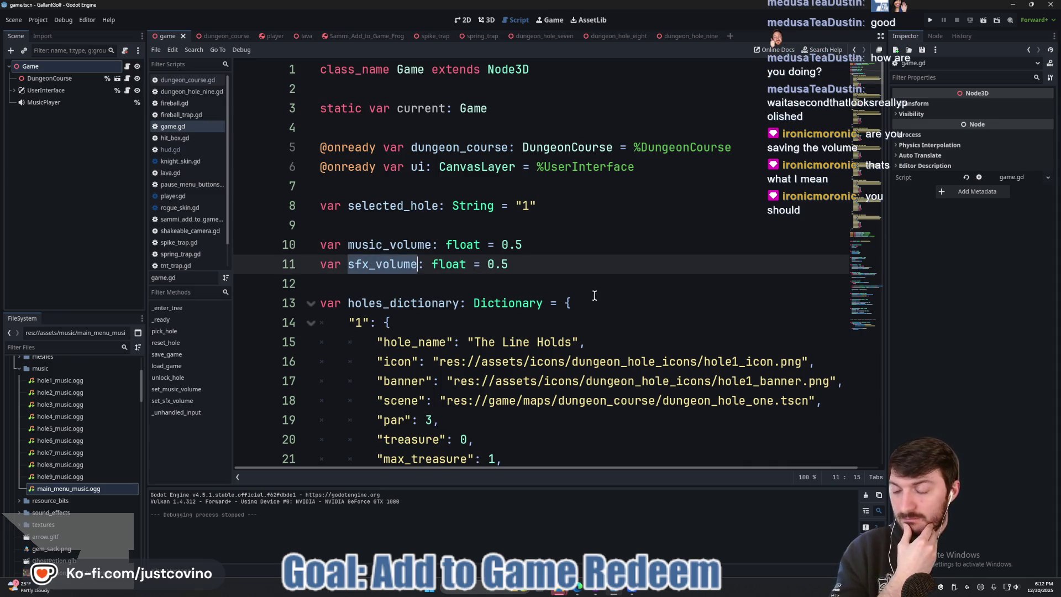
# - Scroll down to save_game and place the caret on empty line 176
pyautogui.scroll(-2, 641, 292)
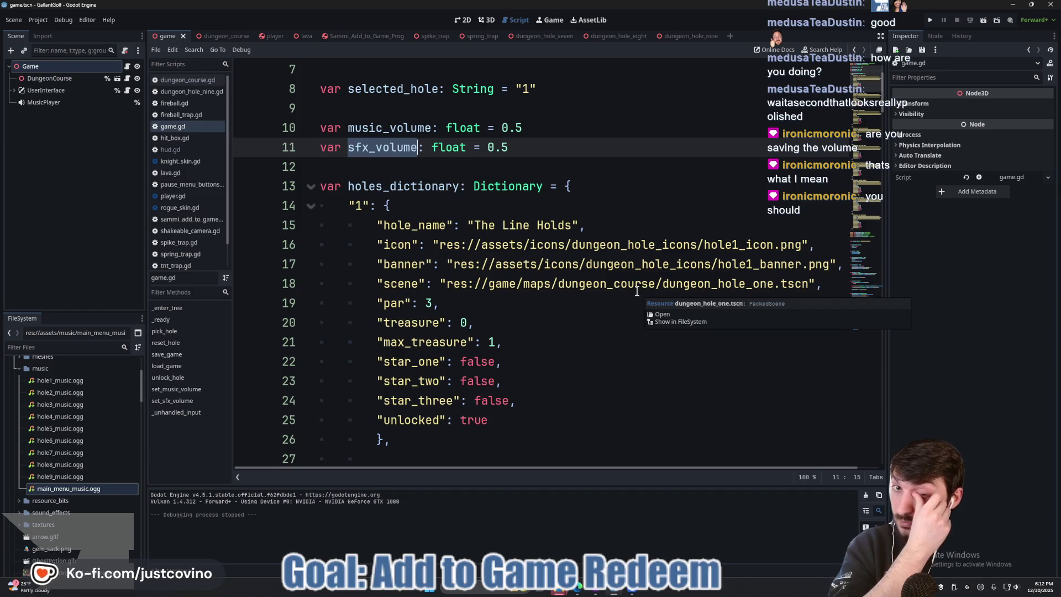
pyautogui.scroll(-3, 639, 291)
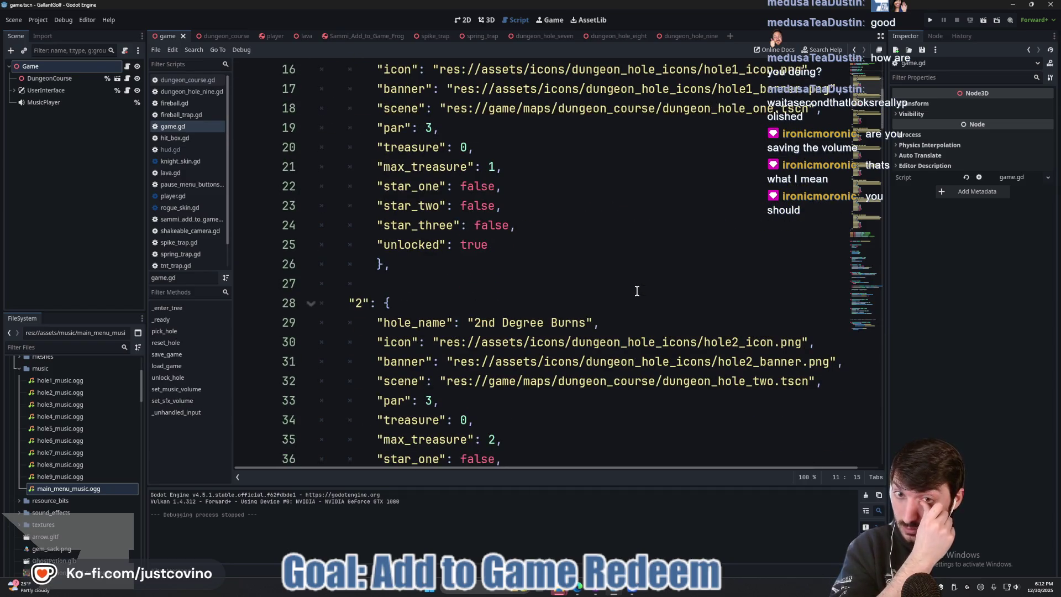
pyautogui.scroll(4, 636, 291)
pyautogui.scroll(-20, 637, 291)
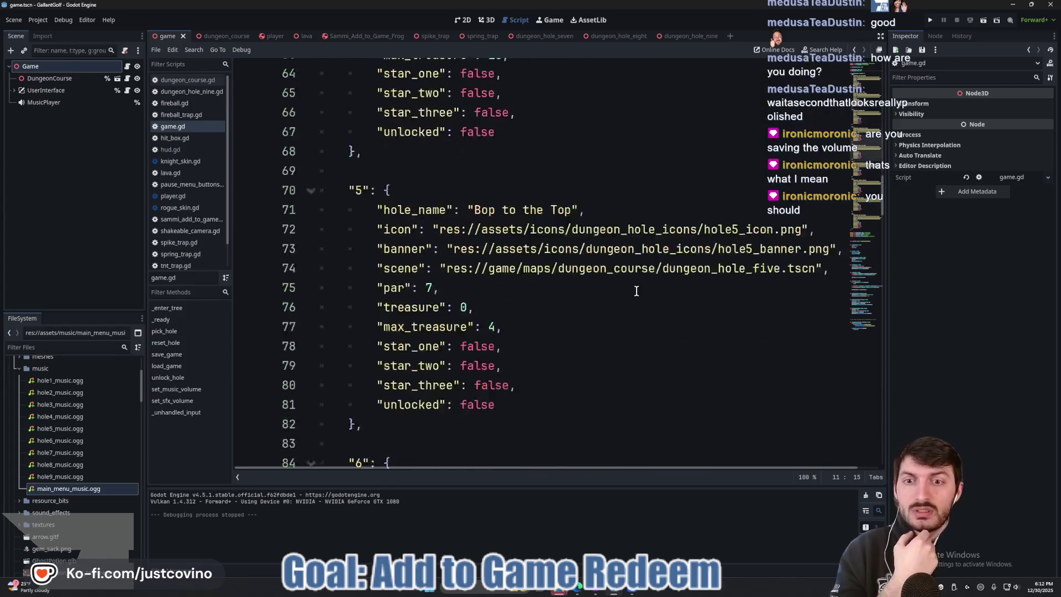
pyautogui.scroll(-12, 634, 290)
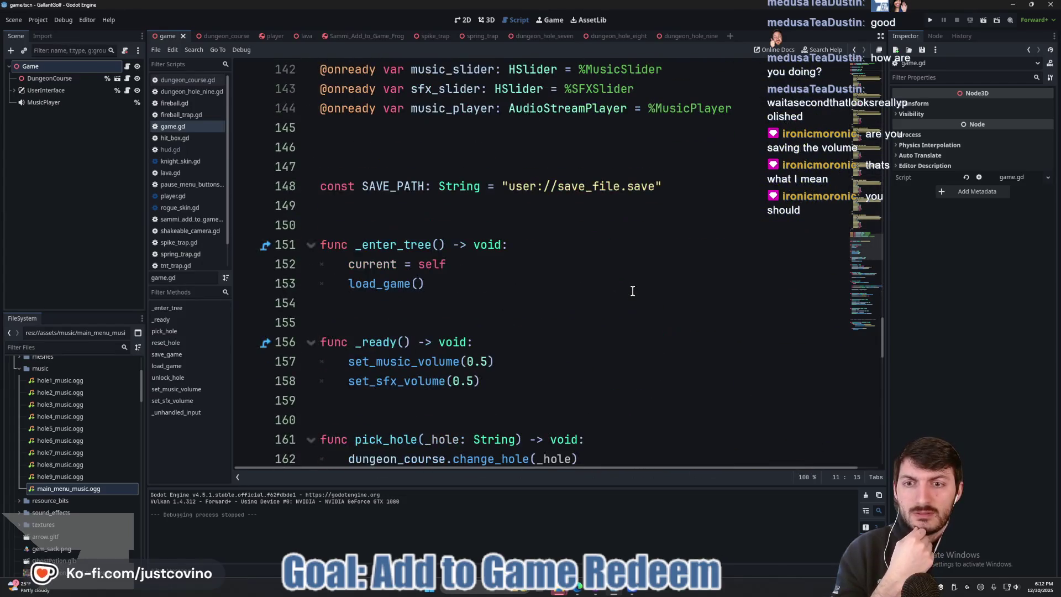
pyautogui.scroll(-4, 633, 290)
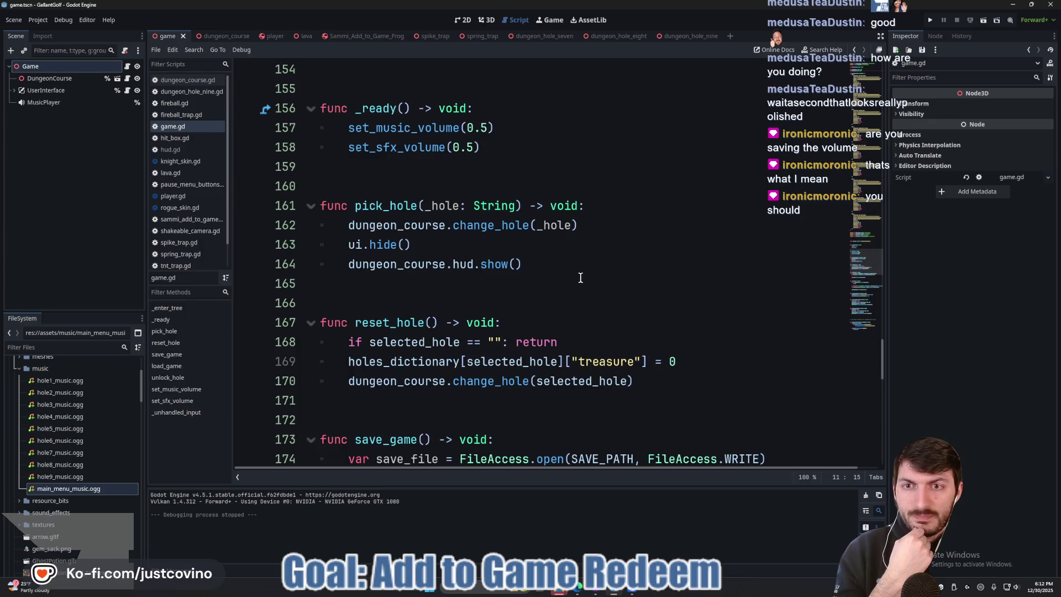
pyautogui.scroll(-4, 580, 277)
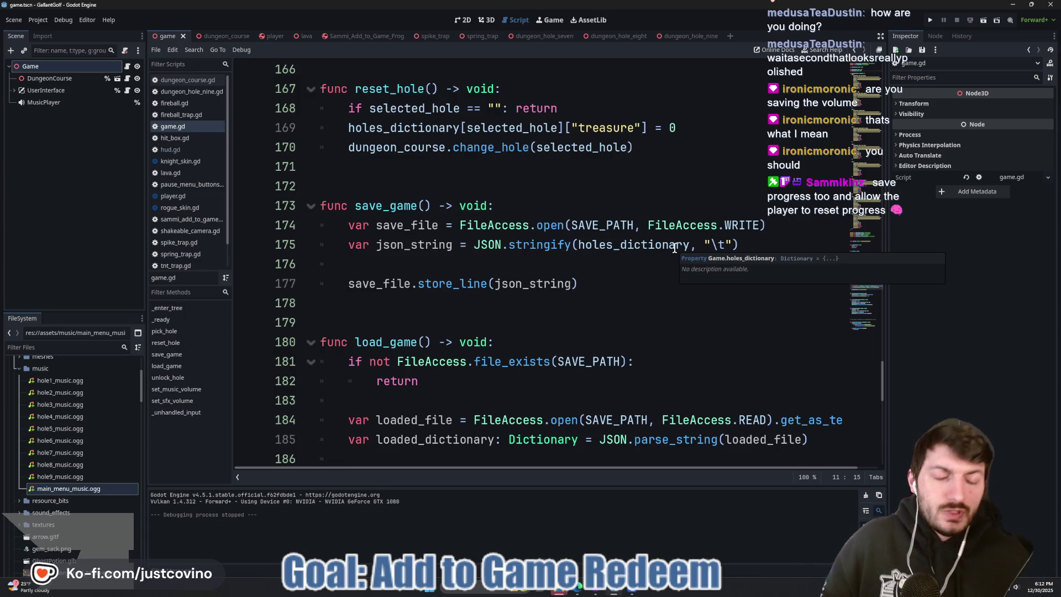
pyautogui.moveTo(558, 590)
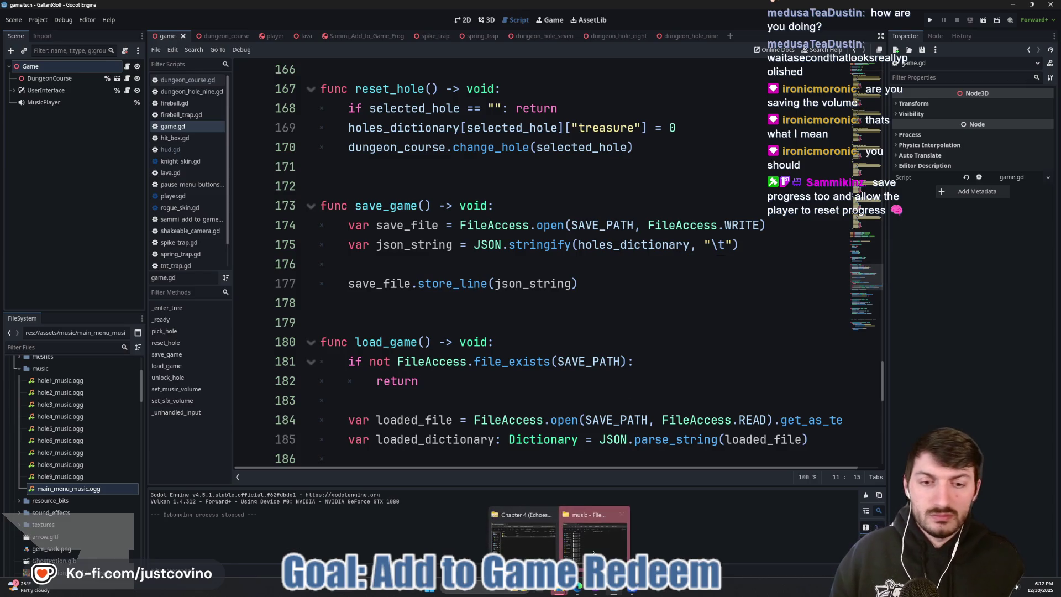
pyautogui.click(472, 266)
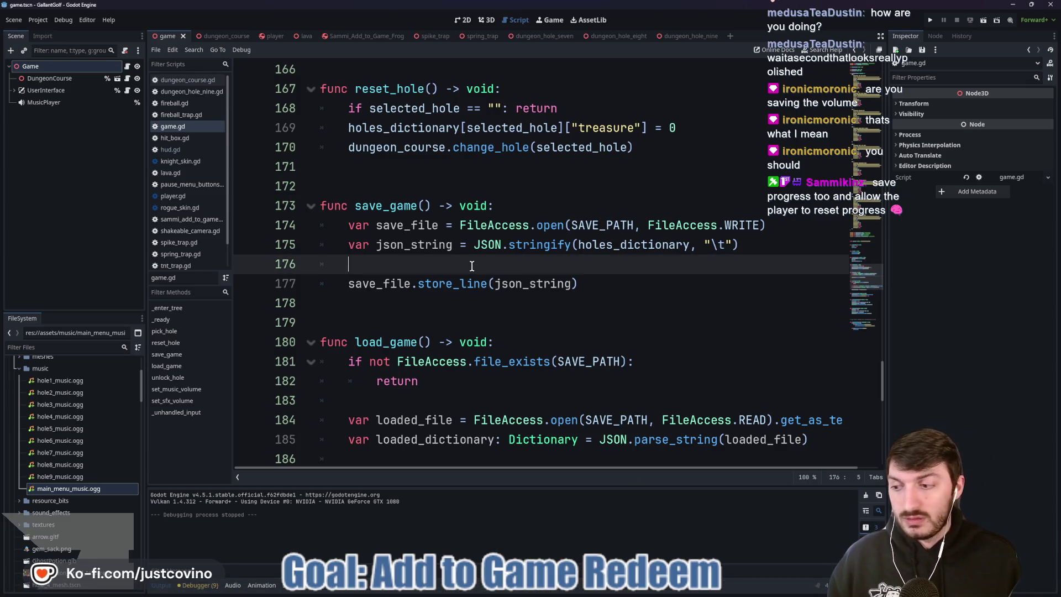
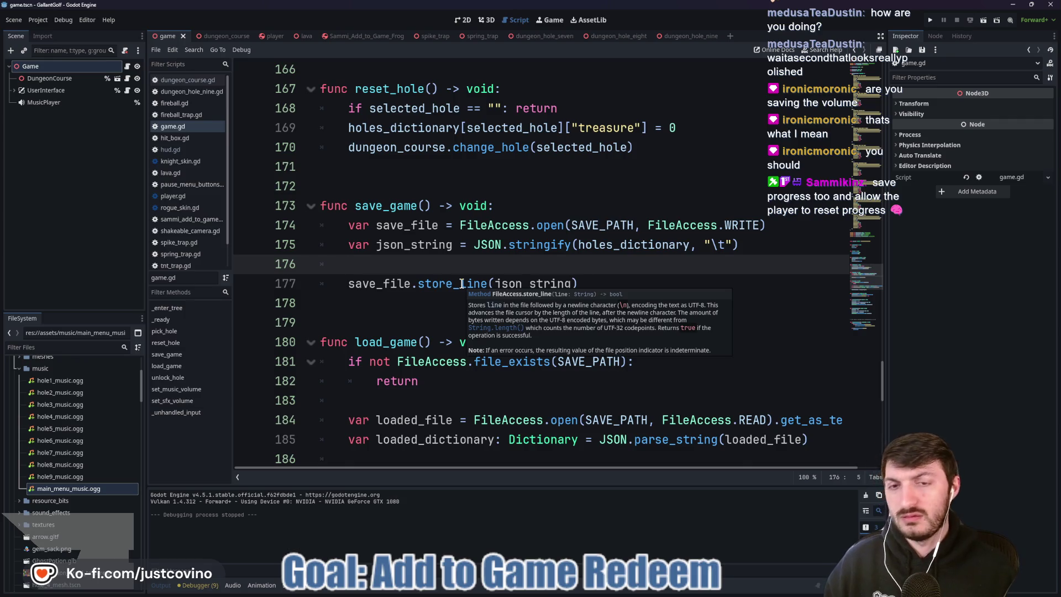
# - Rearrange the blank lines around the file-opening and store_line calls in save_game
pyautogui.click(633, 283)
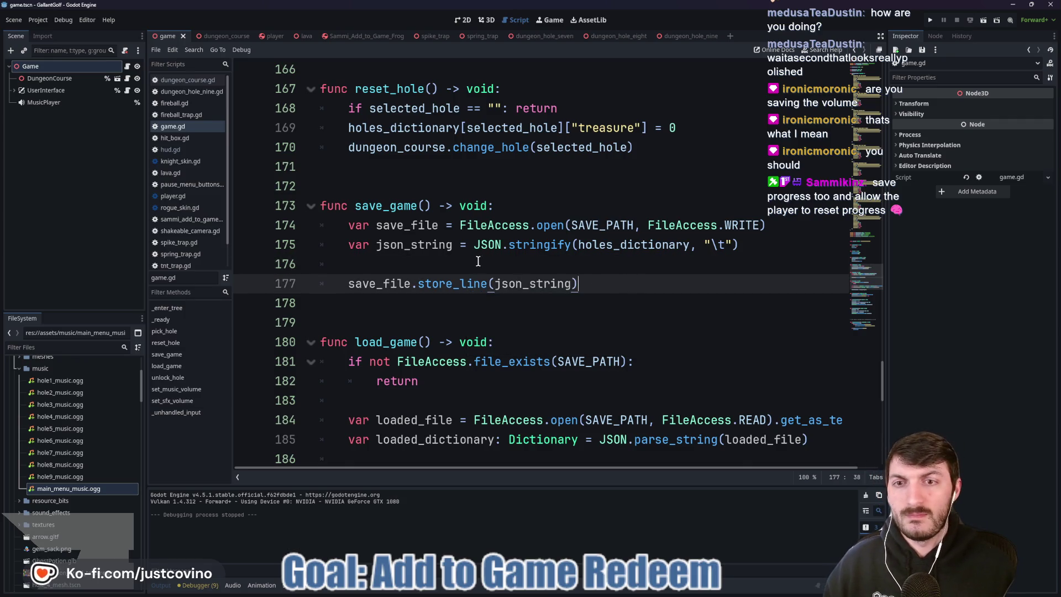
pyautogui.click(782, 226)
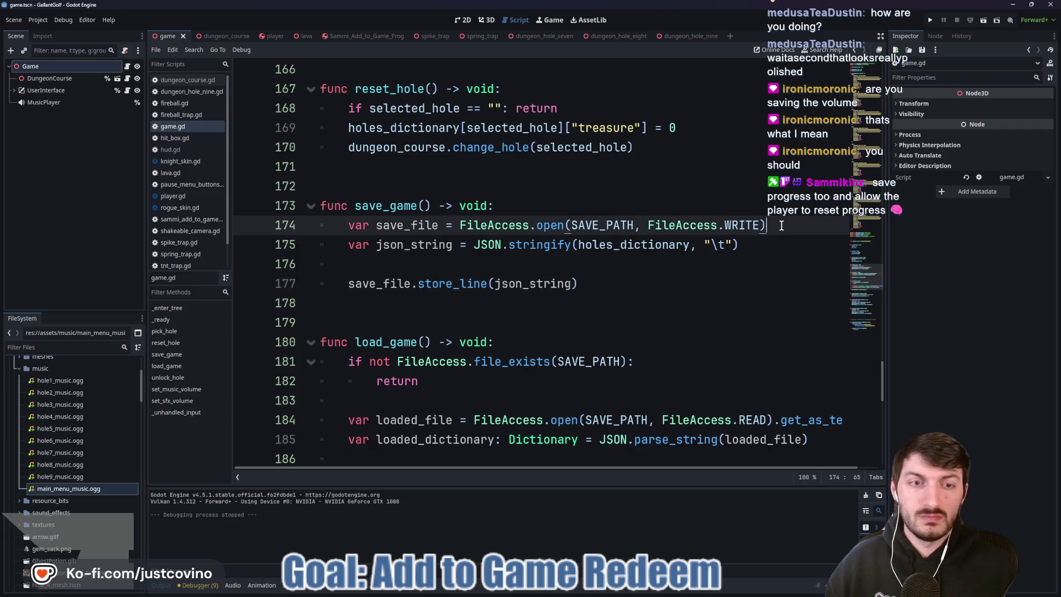
pyautogui.press('Return')
pyautogui.click(377, 286)
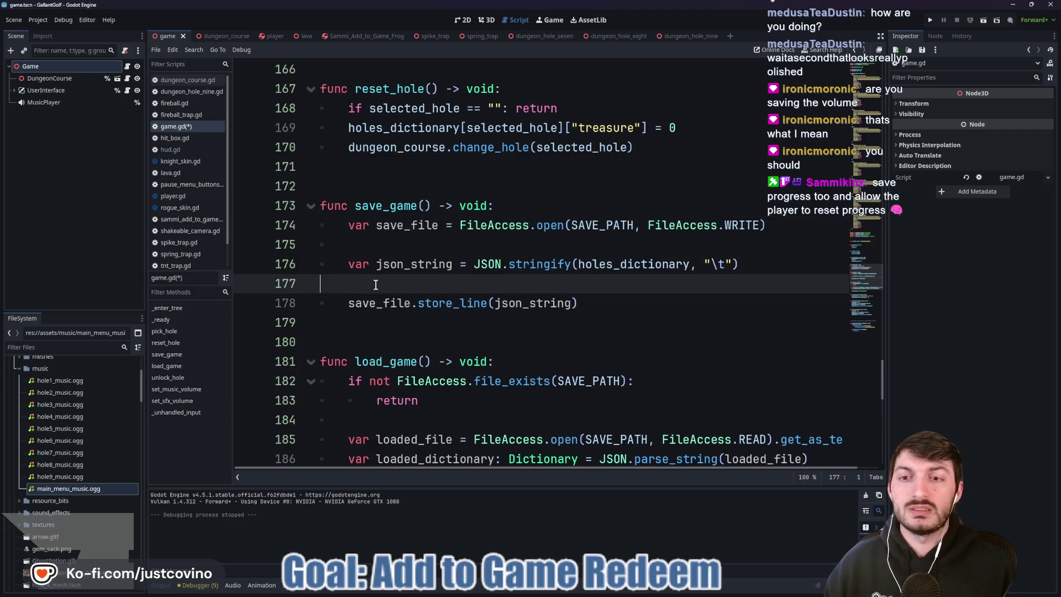
pyautogui.press('BackSpace')
pyautogui.click(605, 286)
pyautogui.press('Return')
pyautogui.write('sa')
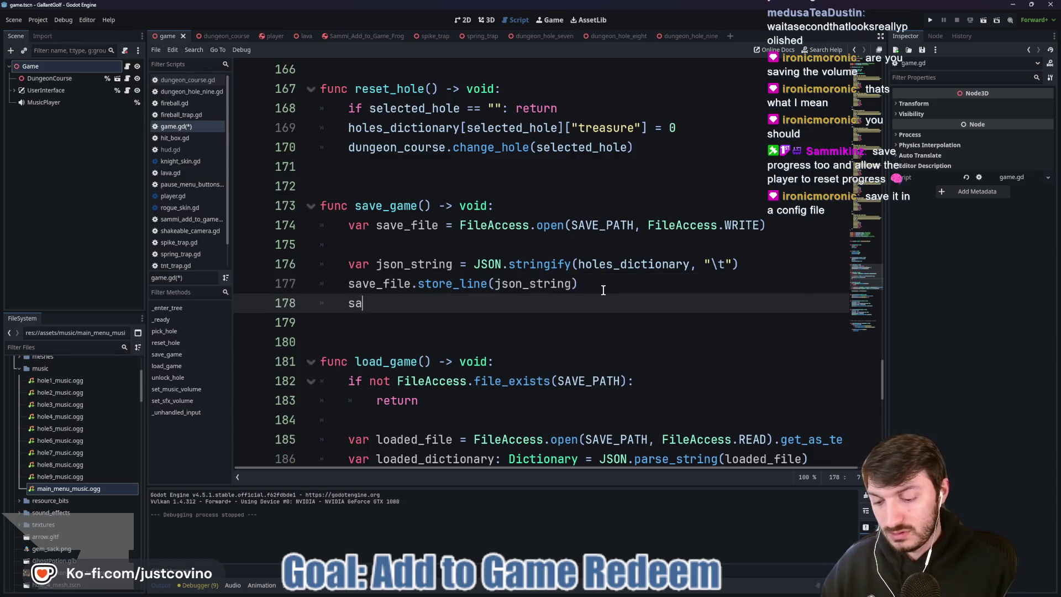
# - Insert a save_file.store_real call on line 178 using autocomplete
pyautogui.write('ve')
pyautogui.press('Return')
pyautogui.write('.')
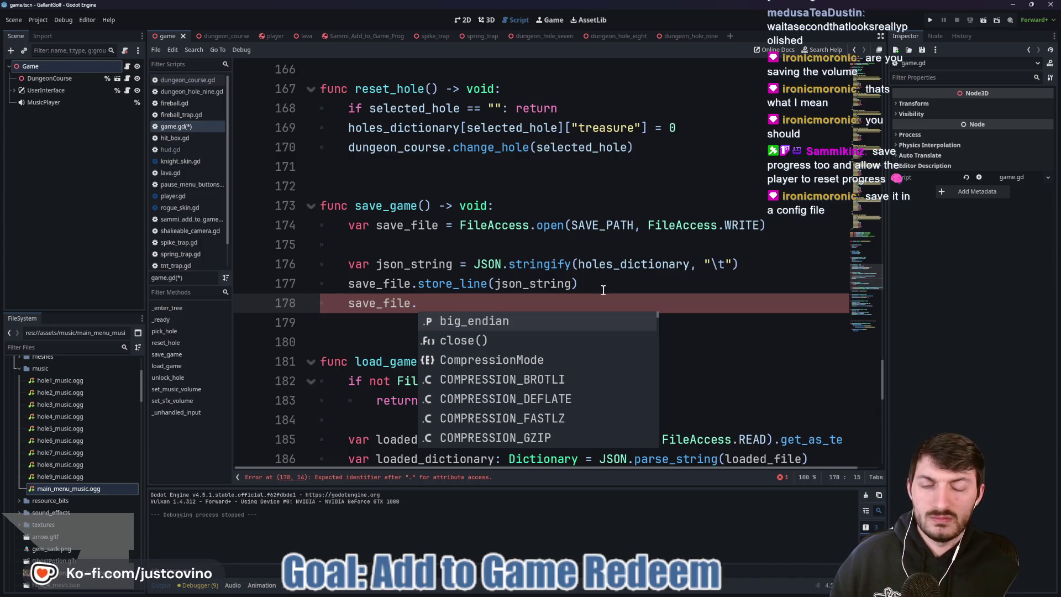
pyautogui.press('Up')
pyautogui.press('Up')
pyautogui.press('Up')
pyautogui.press('Up')
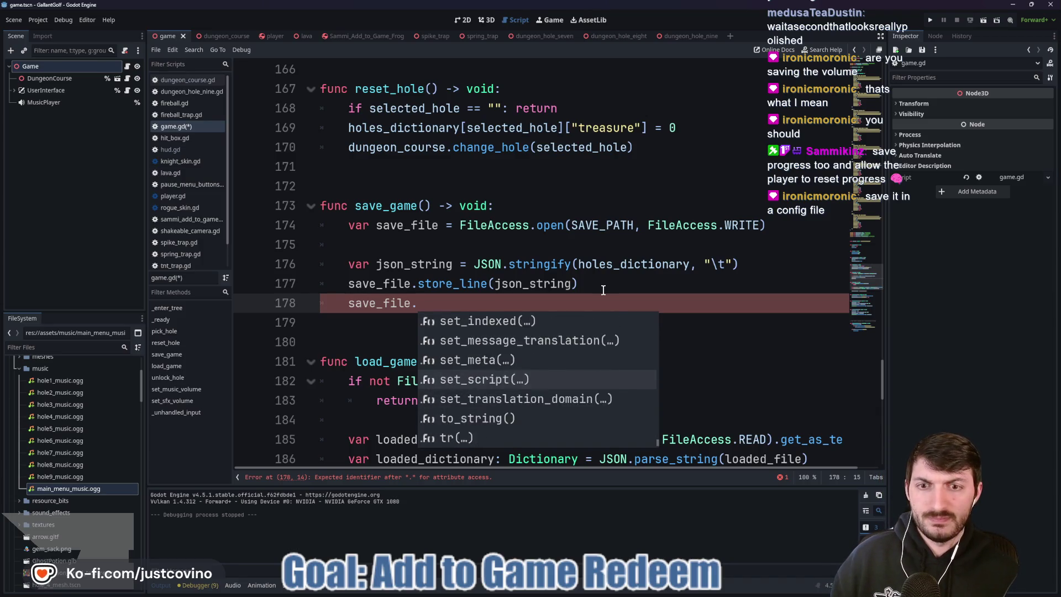
pyautogui.press('Up')
pyautogui.press('Up')
pyautogui.press('Up')
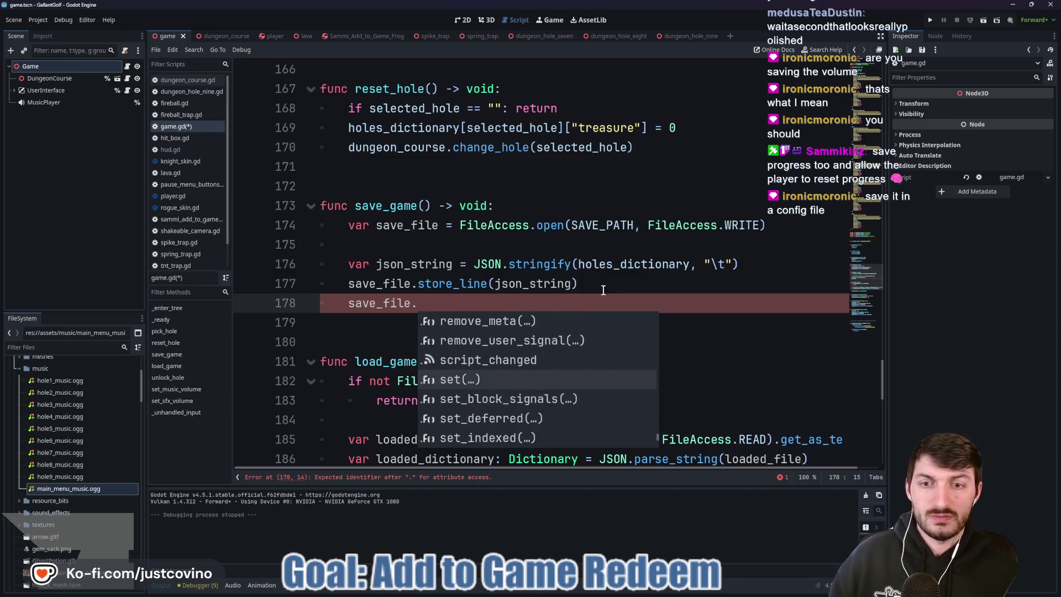
pyautogui.press('Up')
pyautogui.press('Up')
pyautogui.press('Up')
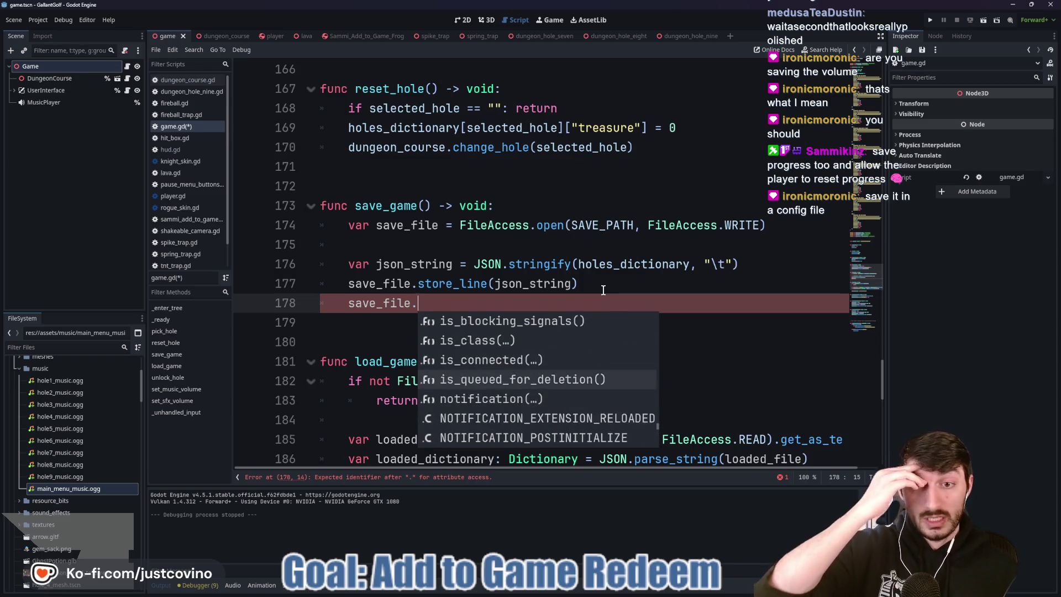
pyautogui.press('Up')
pyautogui.press('Up')
pyautogui.press('Up')
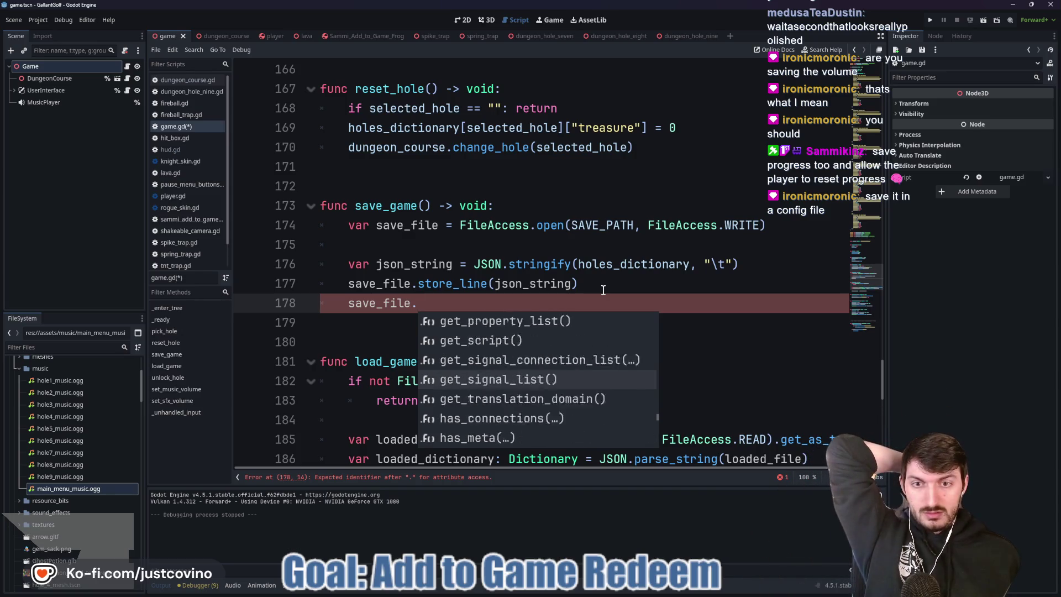
pyautogui.press('Up')
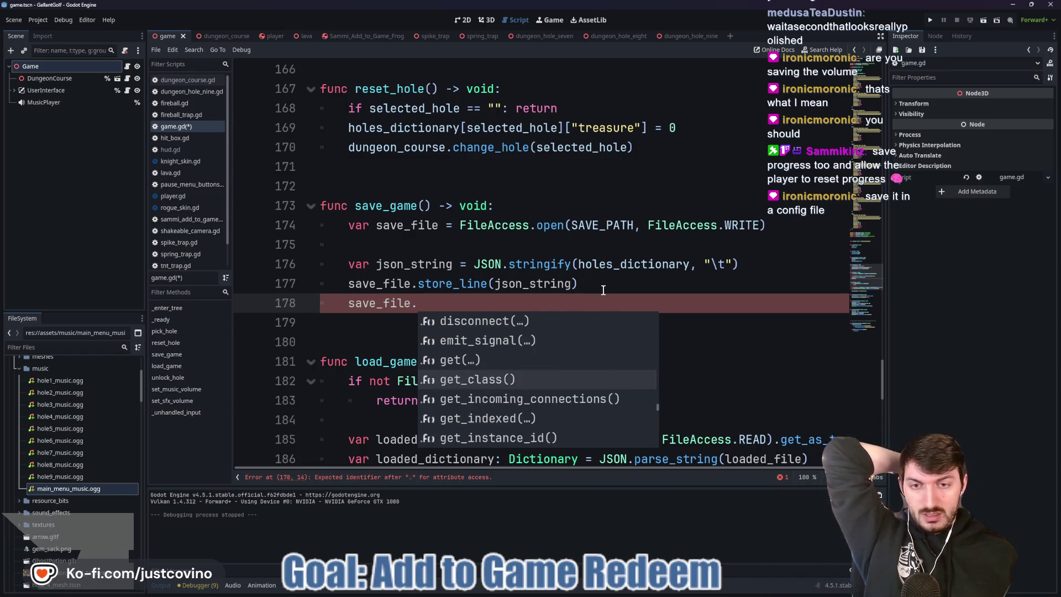
pyautogui.press('Up')
pyautogui.press('Up')
pyautogui.press('Up')
pyautogui.press('Up')
pyautogui.press('Up')
pyautogui.press('Up')
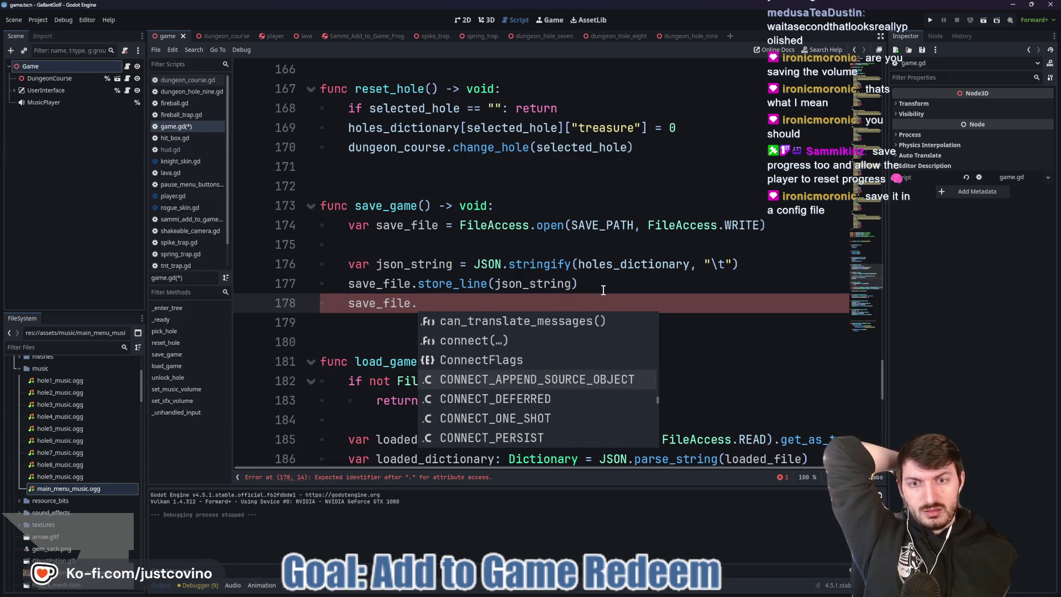
pyautogui.press('Up')
pyautogui.press('Up')
pyautogui.press('Up')
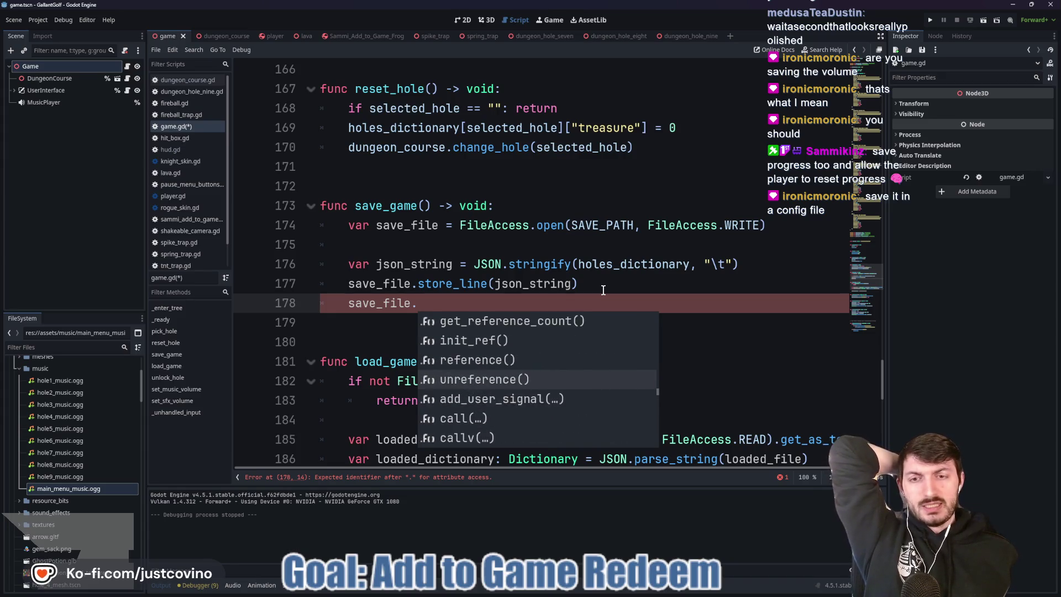
pyautogui.press('Up')
pyautogui.press('Up')
pyautogui.press('Up')
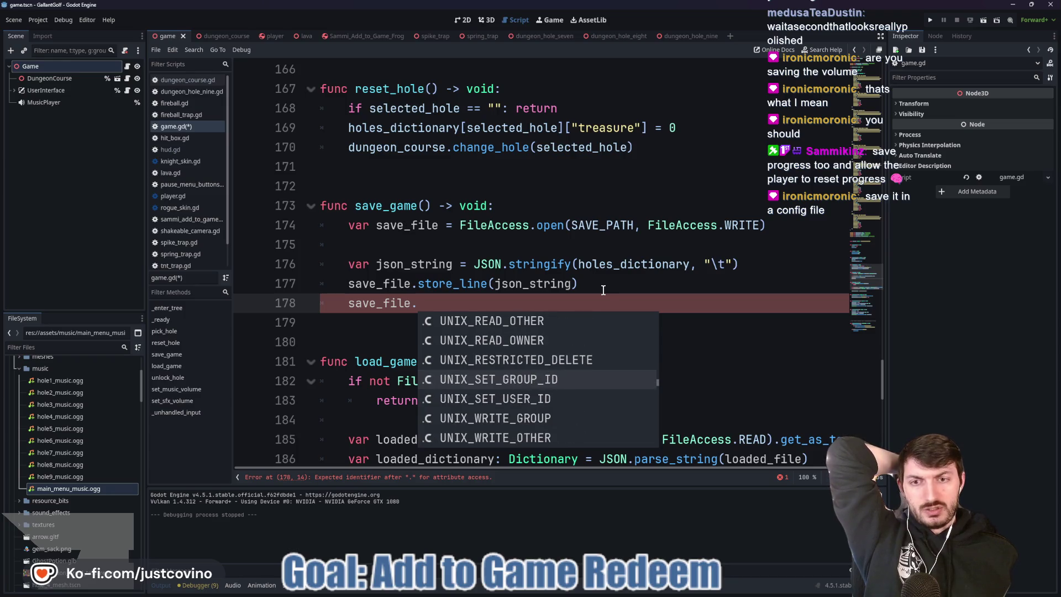
pyautogui.press('Up')
pyautogui.press('Up')
pyautogui.press('Up')
pyautogui.press('Up')
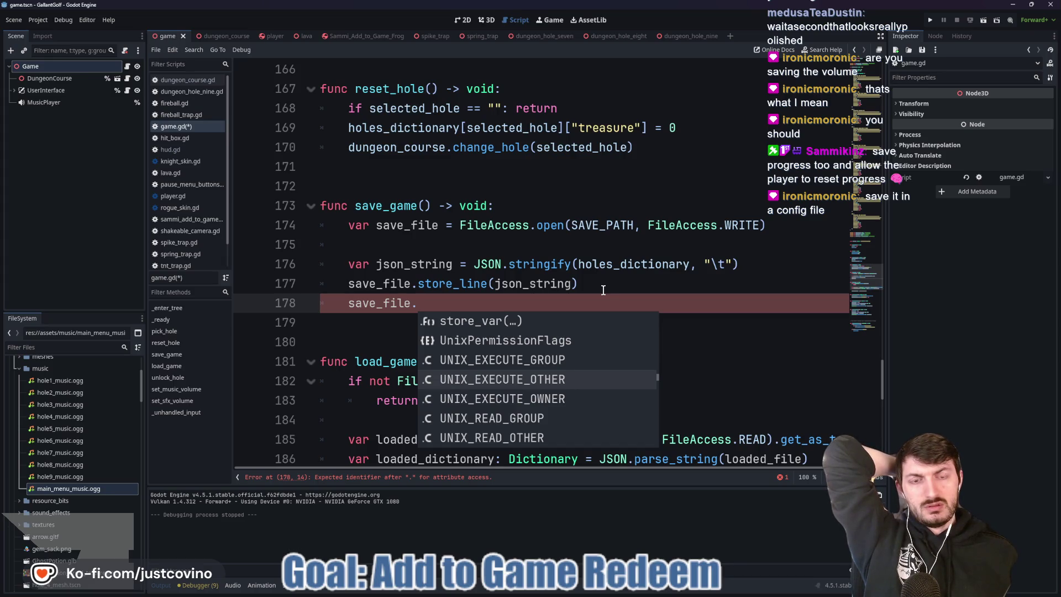
pyautogui.press('Up')
pyautogui.press('Up')
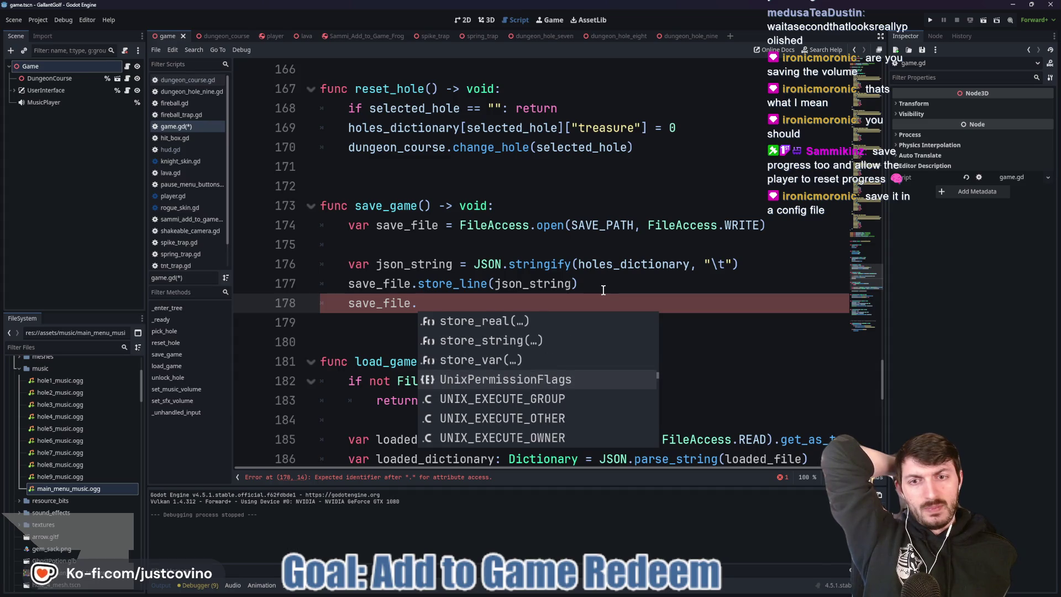
pyautogui.press('Up')
pyautogui.press('Up')
pyautogui.press('Up')
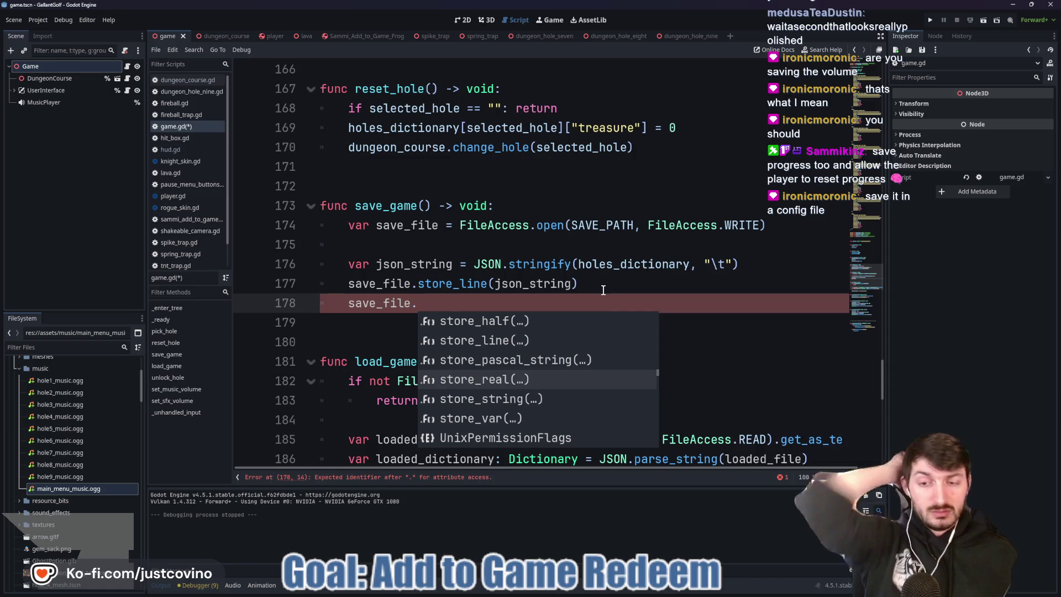
pyautogui.press('Return')
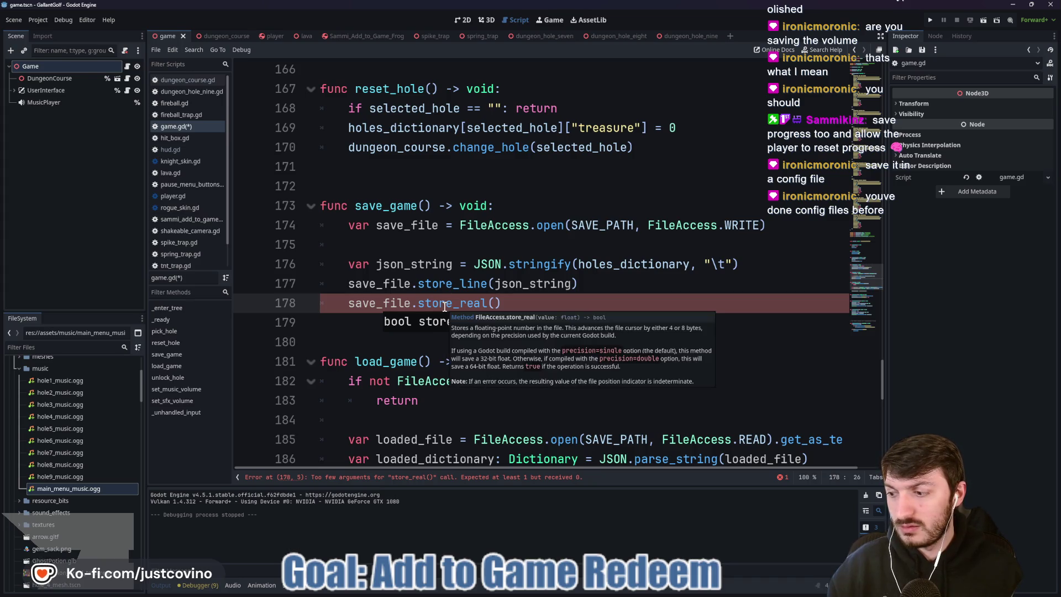
# - Delete the unfinished store_real statement, save game.gd, and start a new browser tab
pyautogui.moveTo(531, 303); pyautogui.dragTo(339, 303)
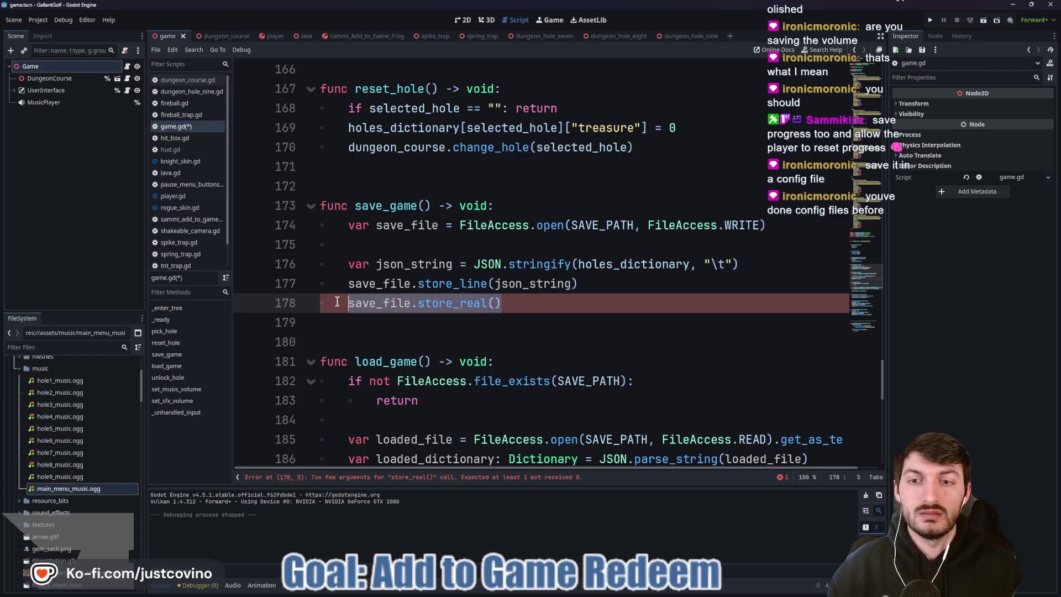
pyautogui.press('BackSpace')
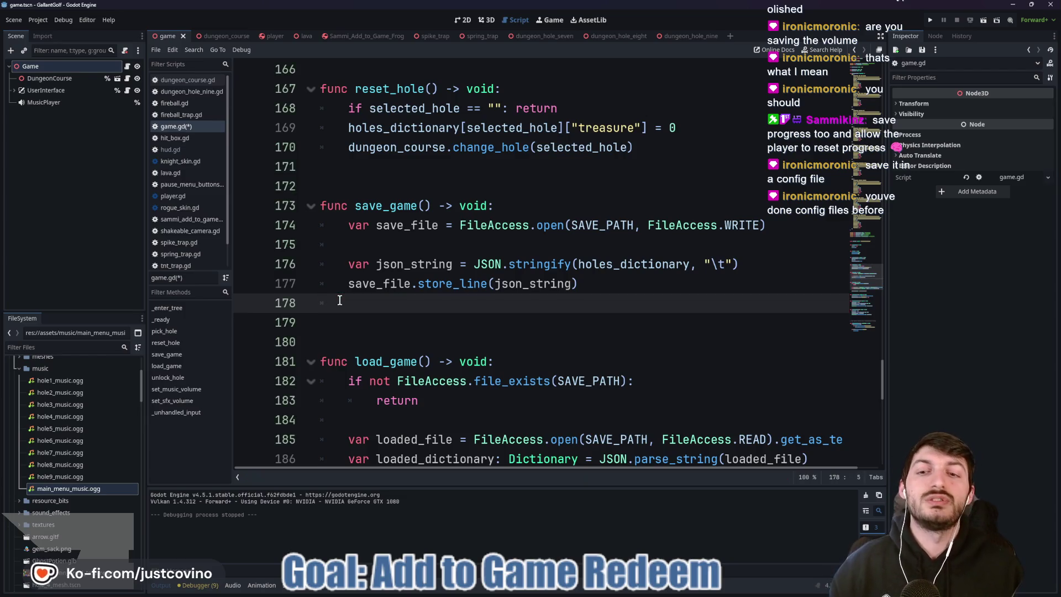
pyautogui.hotkey('ctrl', 's')
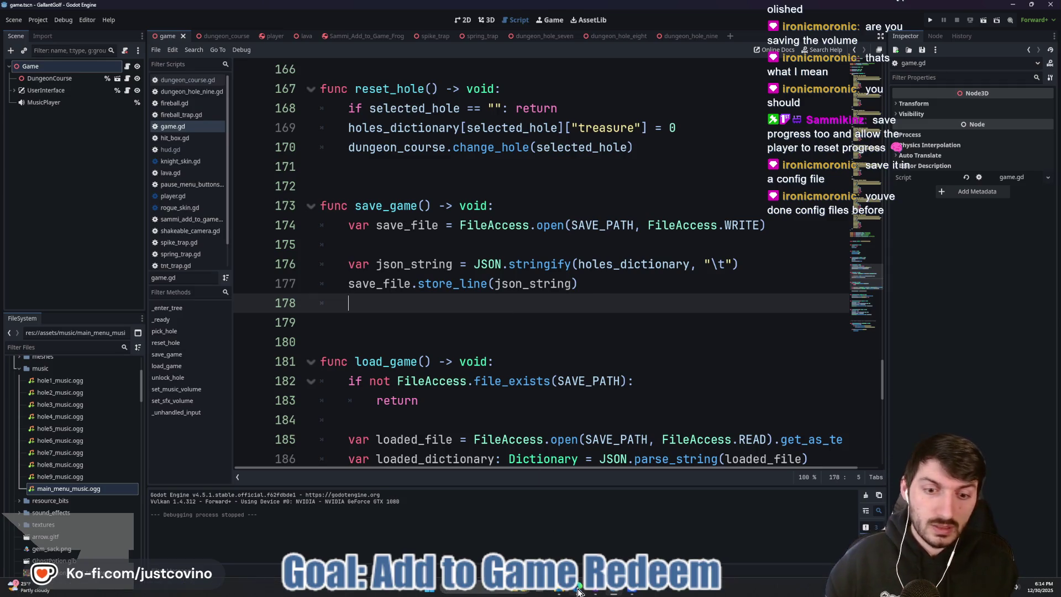
pyautogui.hotkey('alt', 'Tab')
pyautogui.click(245, 68)
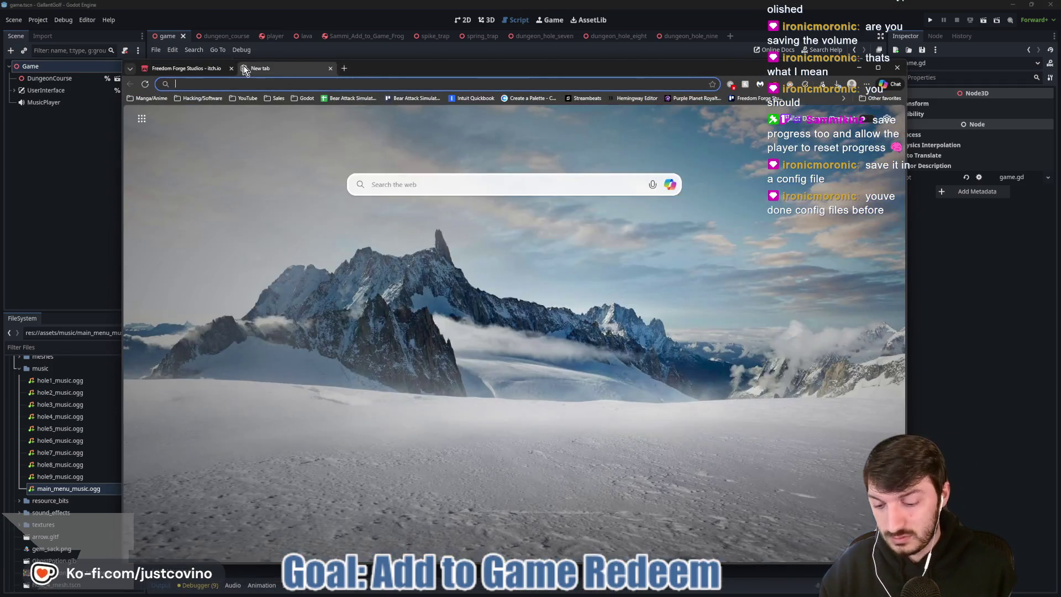
# - Search the Godot docs for 'config' and read the ConfigFile class reference examples
pyautogui.write('godot docs')
pyautogui.press('Return')
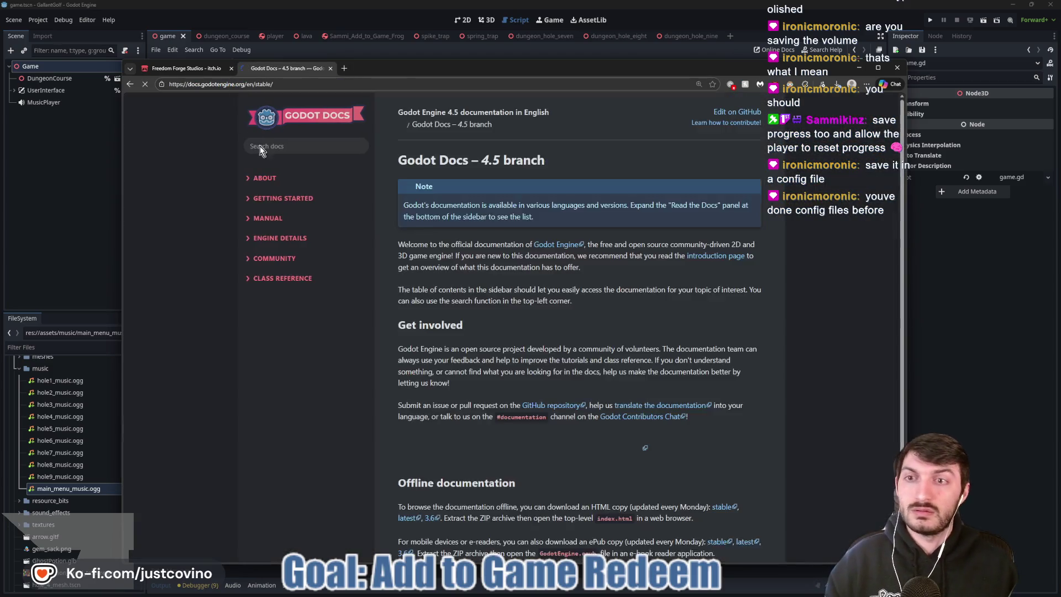
pyautogui.click(275, 146)
pyautogui.write('config')
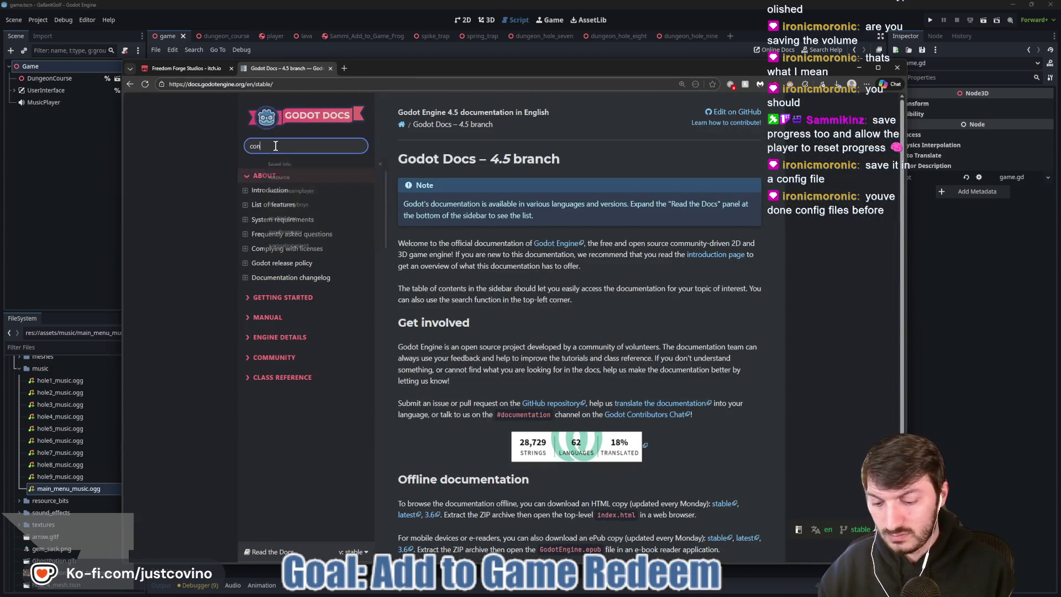
pyautogui.press('Return')
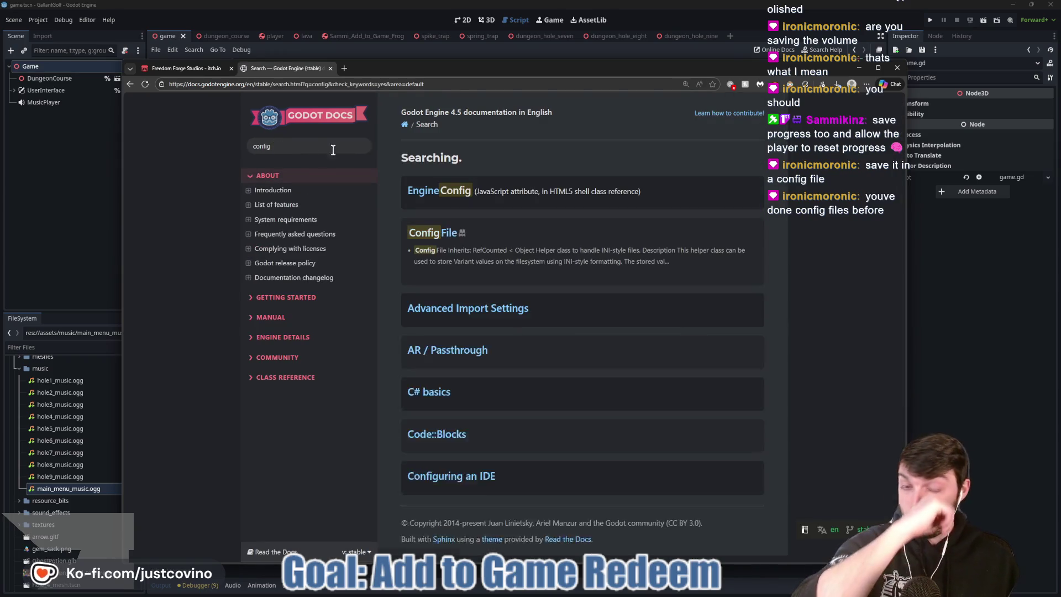
pyautogui.click(437, 254)
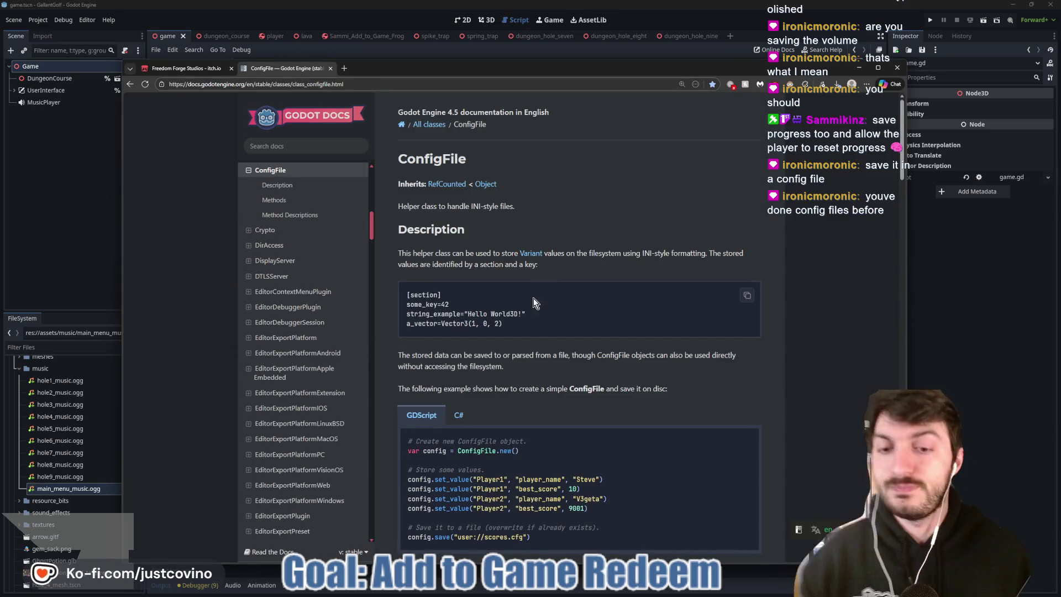
pyautogui.scroll(-1, 540, 325)
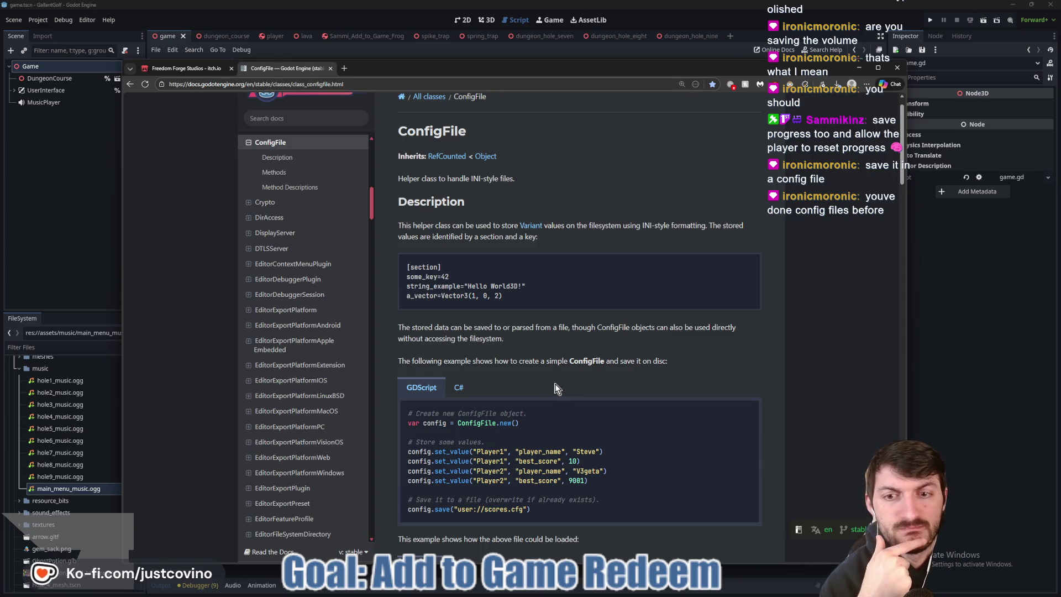
pyautogui.scroll(-2, 557, 388)
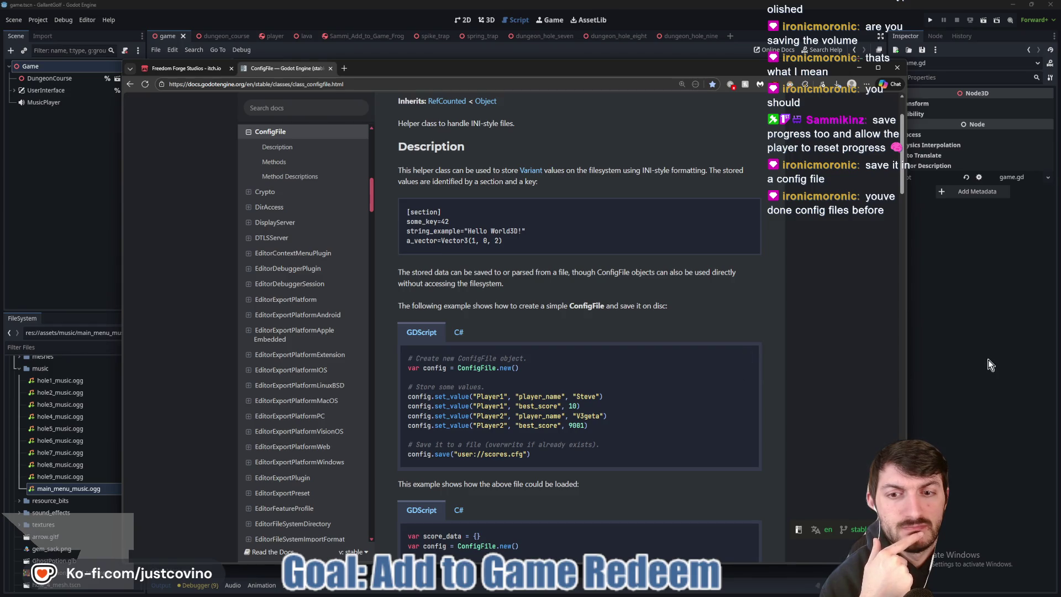
pyautogui.click(989, 365)
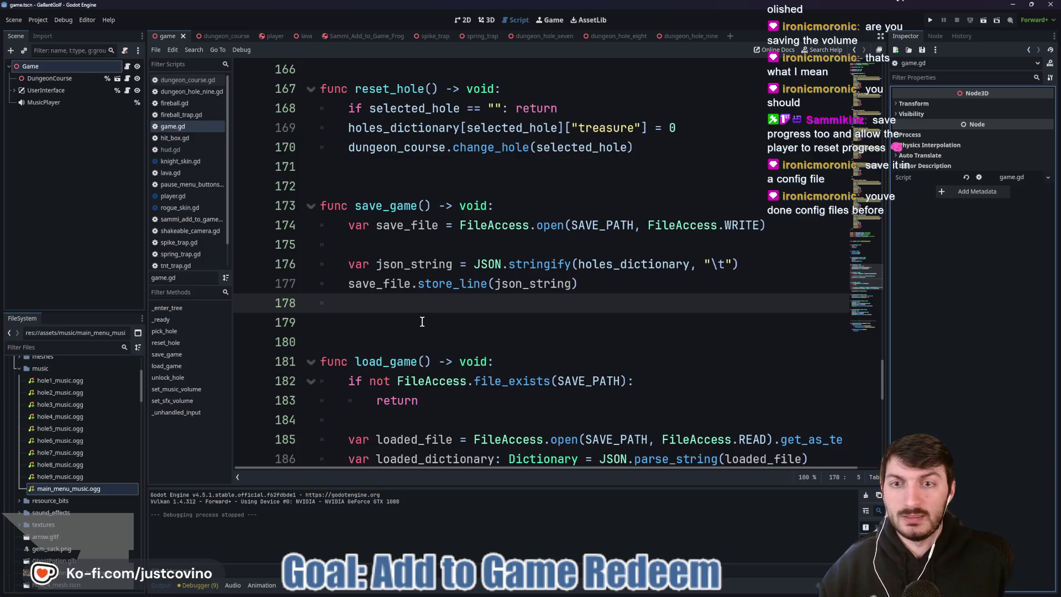
# - Declare config = ConfigFile.new() on line 175 of save_game and begin a config. line
pyautogui.click(390, 242)
pyautogui.press('Return')
pyautogui.press('Up')
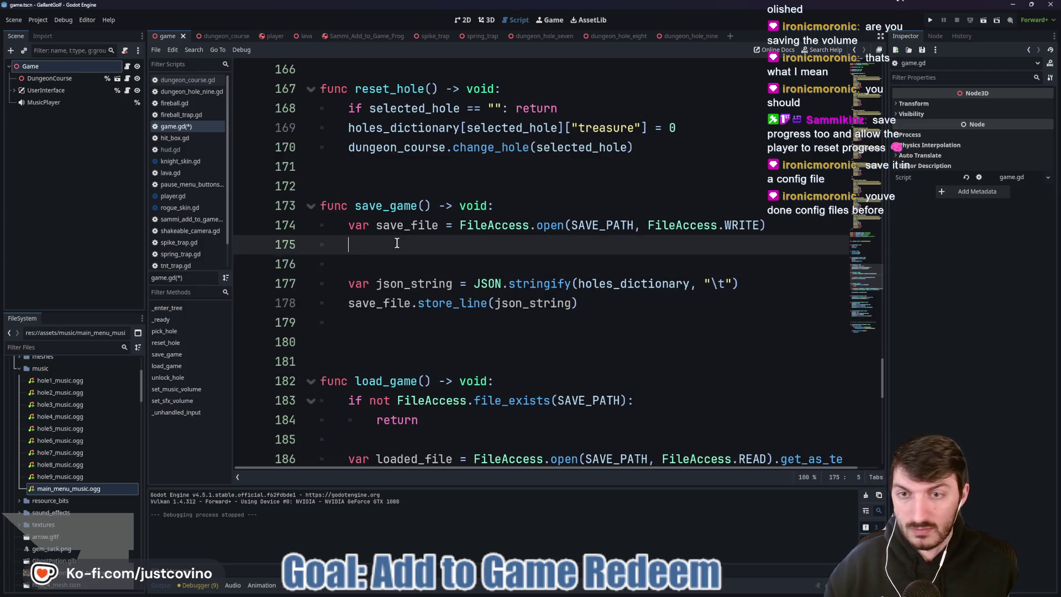
pyautogui.write('var config')
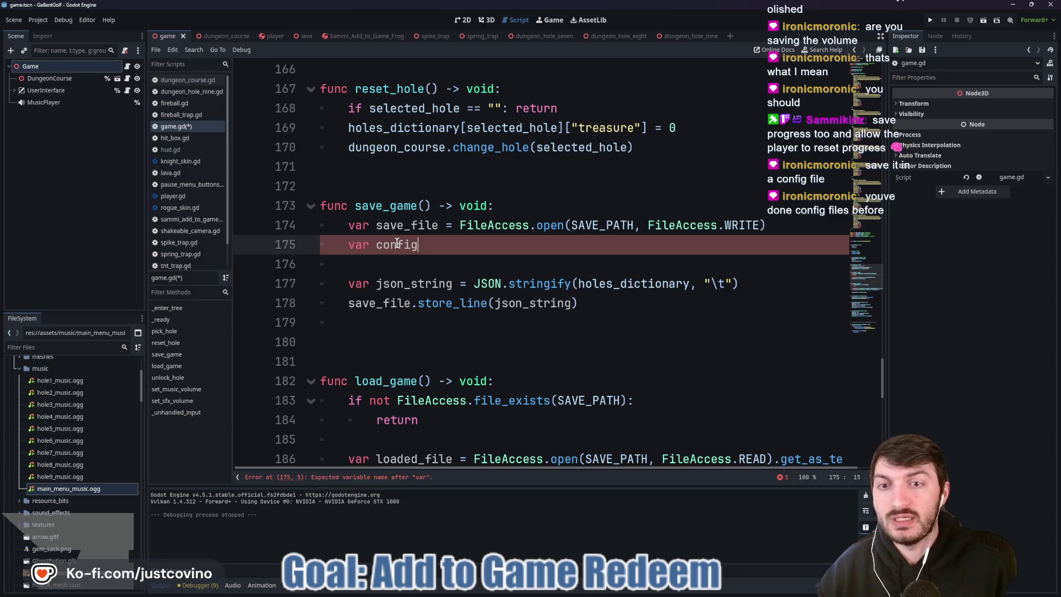
pyautogui.write(' = Con')
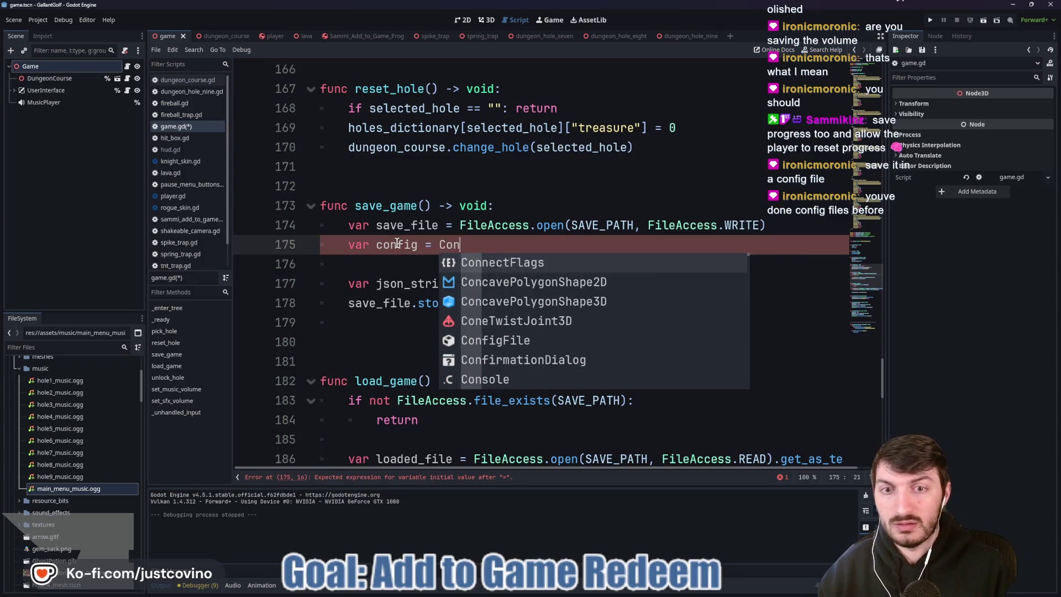
pyautogui.write('fi')
pyautogui.press('Return')
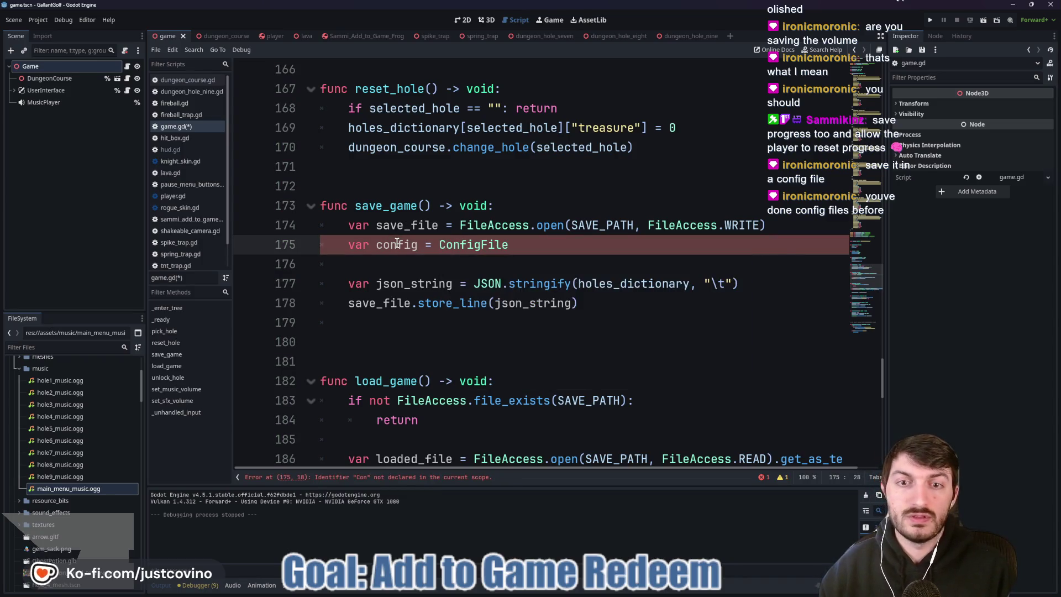
pyautogui.write('.n')
pyautogui.press('Return')
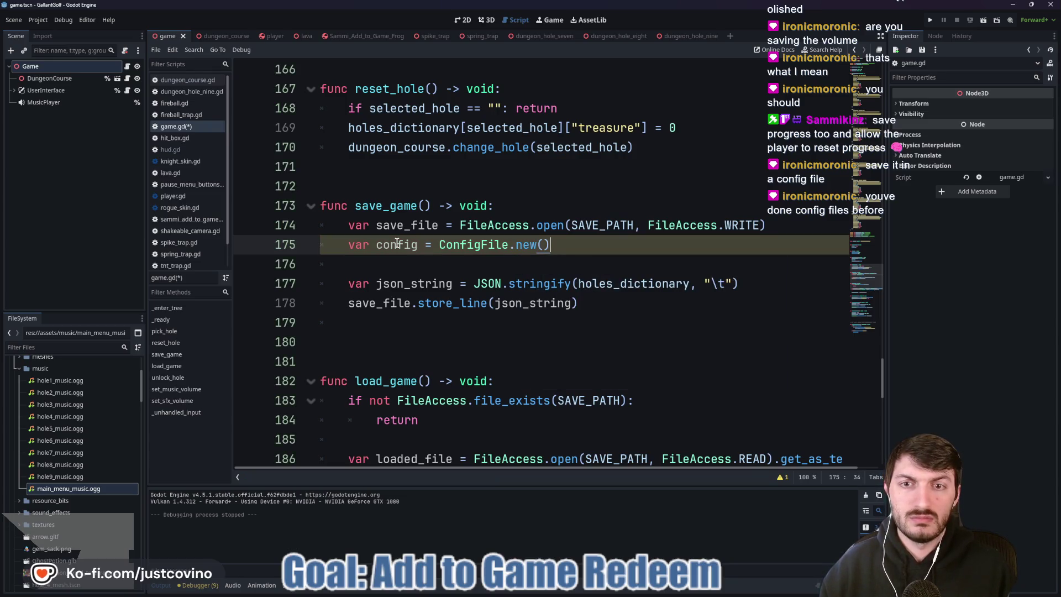
pyautogui.press('Return')
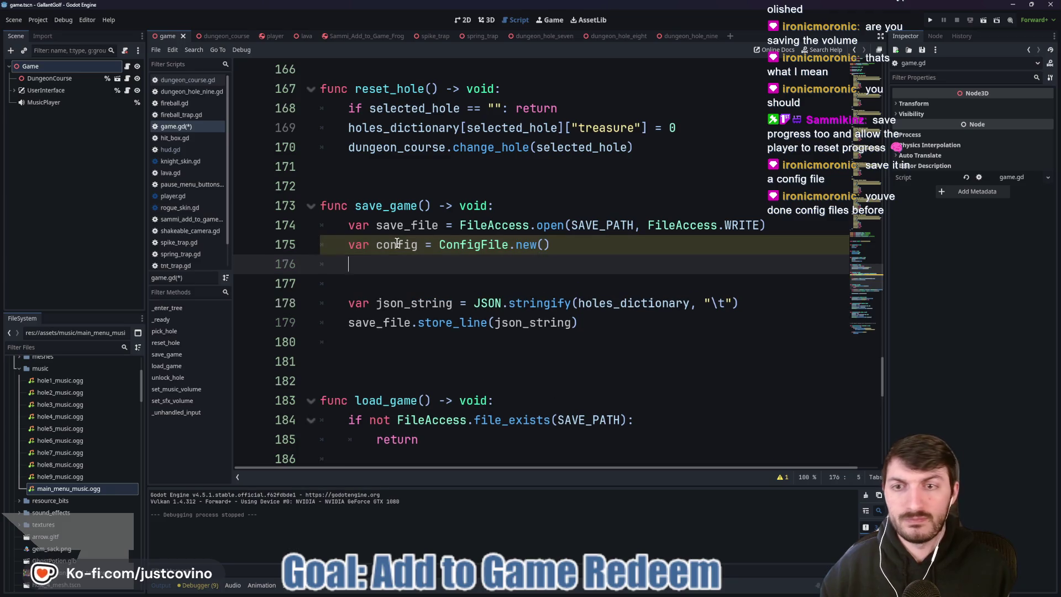
pyautogui.write('config.')
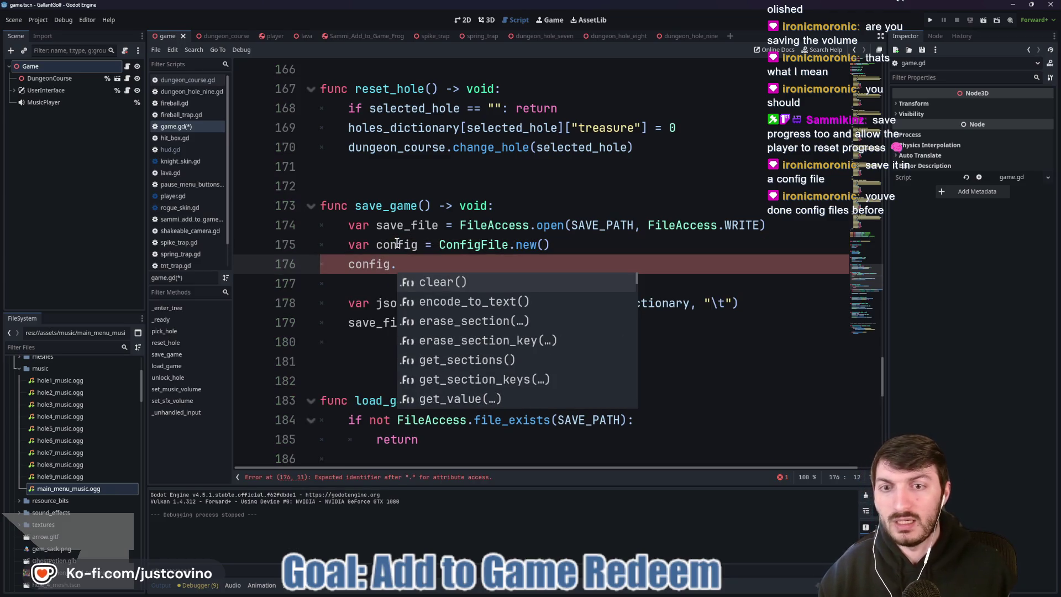
pyautogui.click(579, 590)
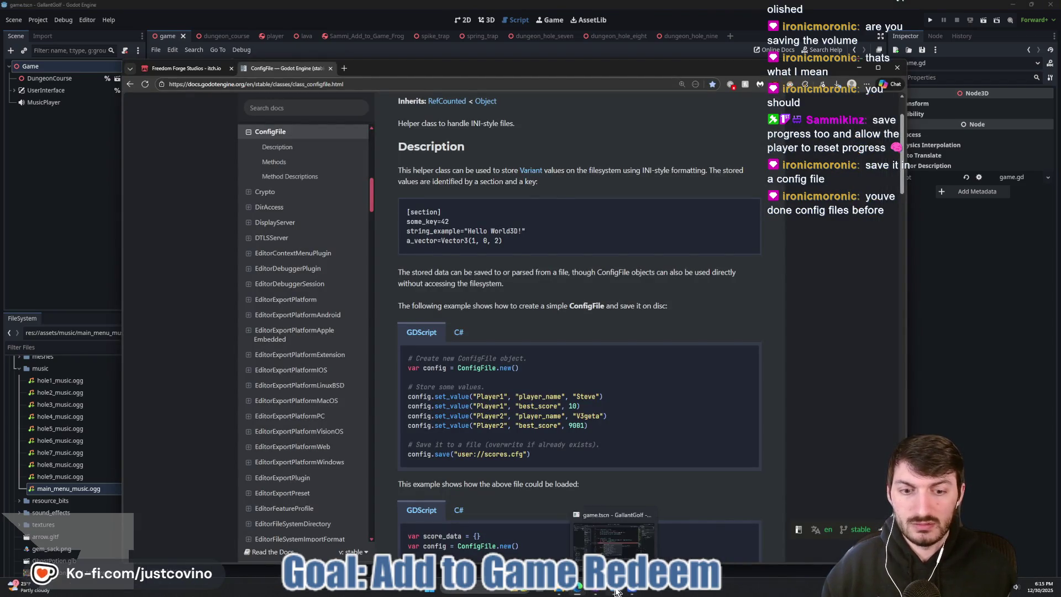
# - Add config.set_value storing music_volume under key 'music' in a 'volumes' section
pyautogui.click(637, 591)
pyautogui.write('set')
pyautogui.press('Return')
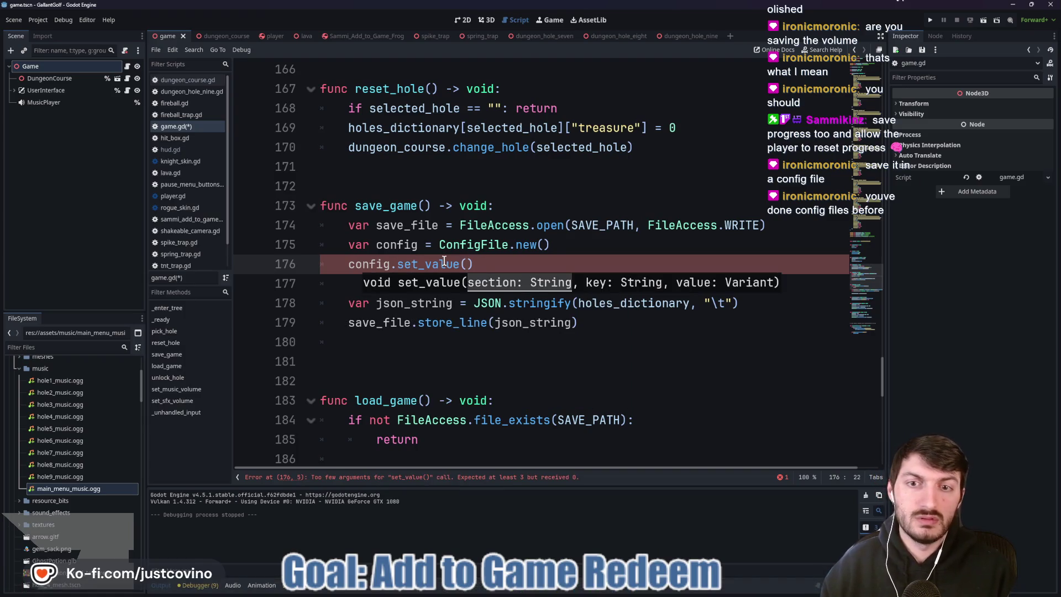
pyautogui.write('"music')
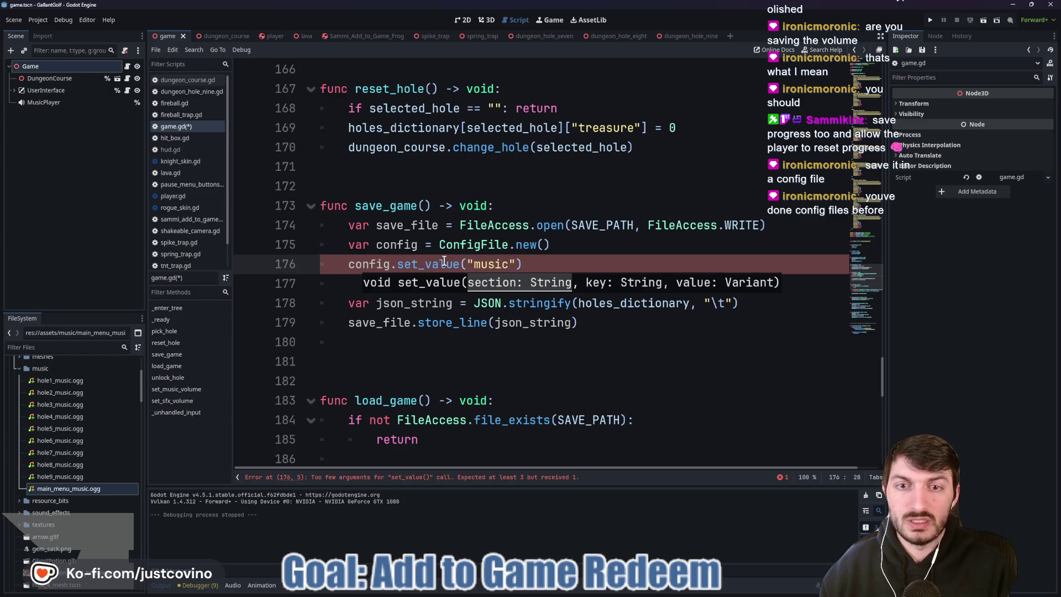
pyautogui.write('_vol')
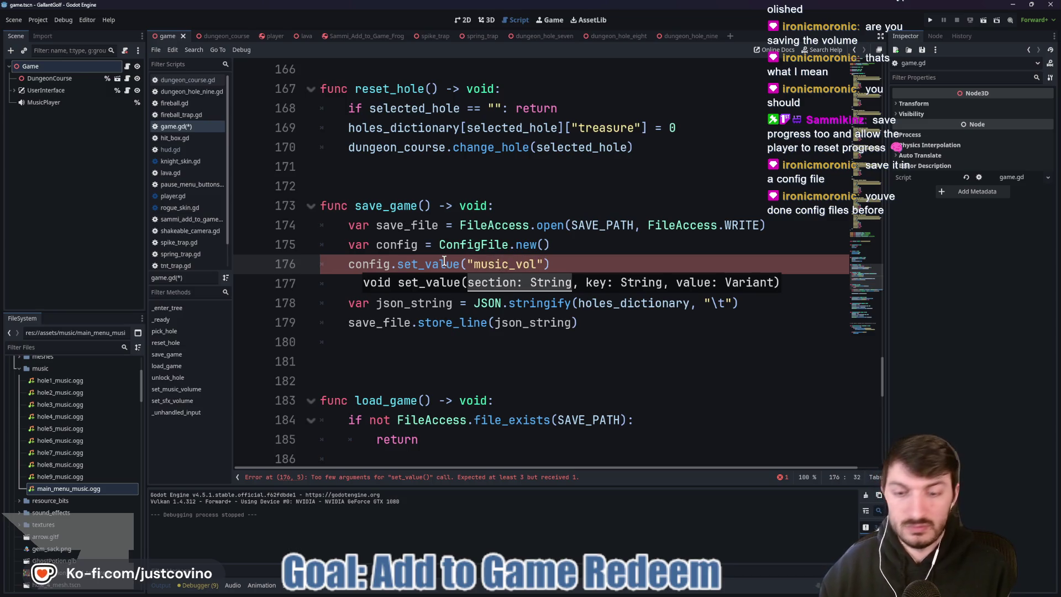
pyautogui.write('ume')
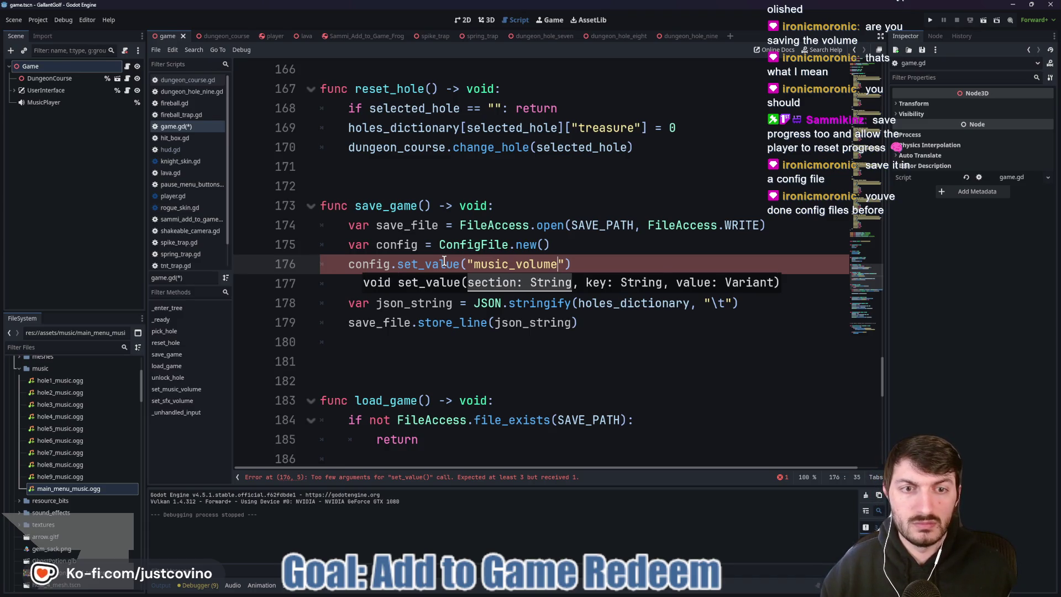
pyautogui.press('Right')
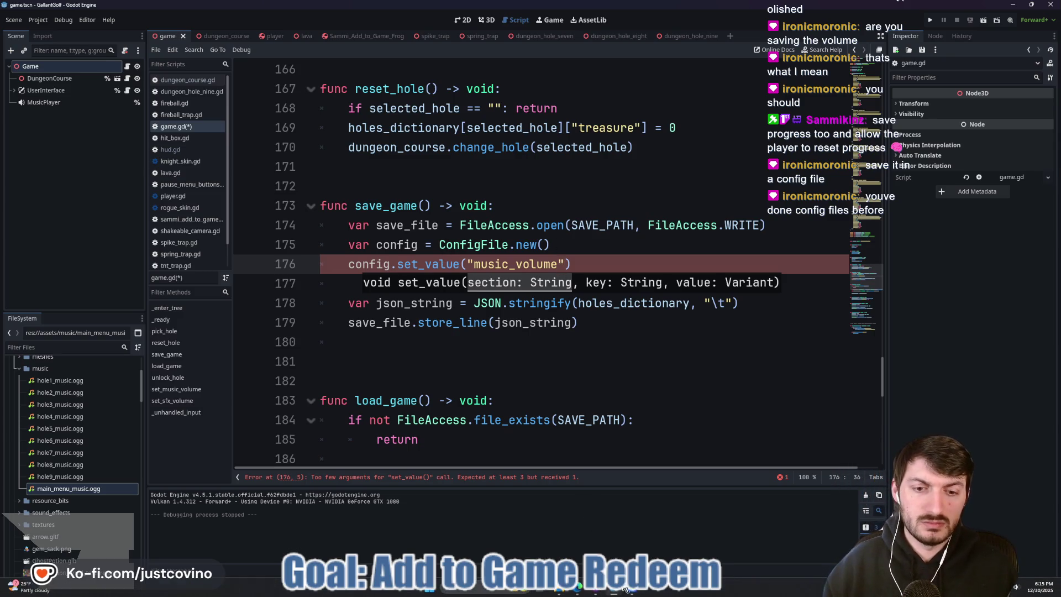
pyautogui.click(580, 592)
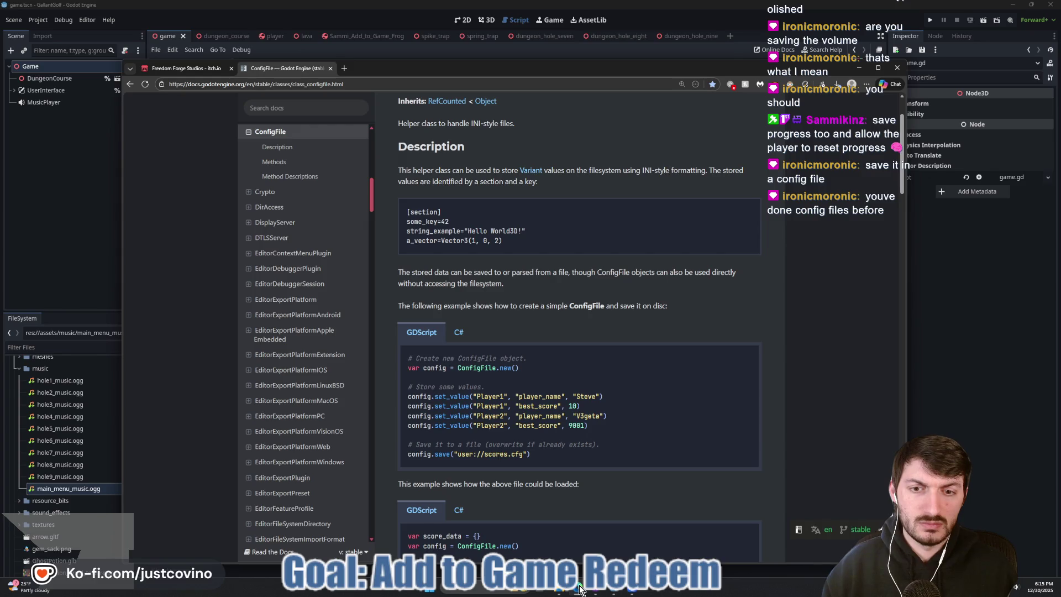
pyautogui.click(580, 587)
pyautogui.click(475, 264)
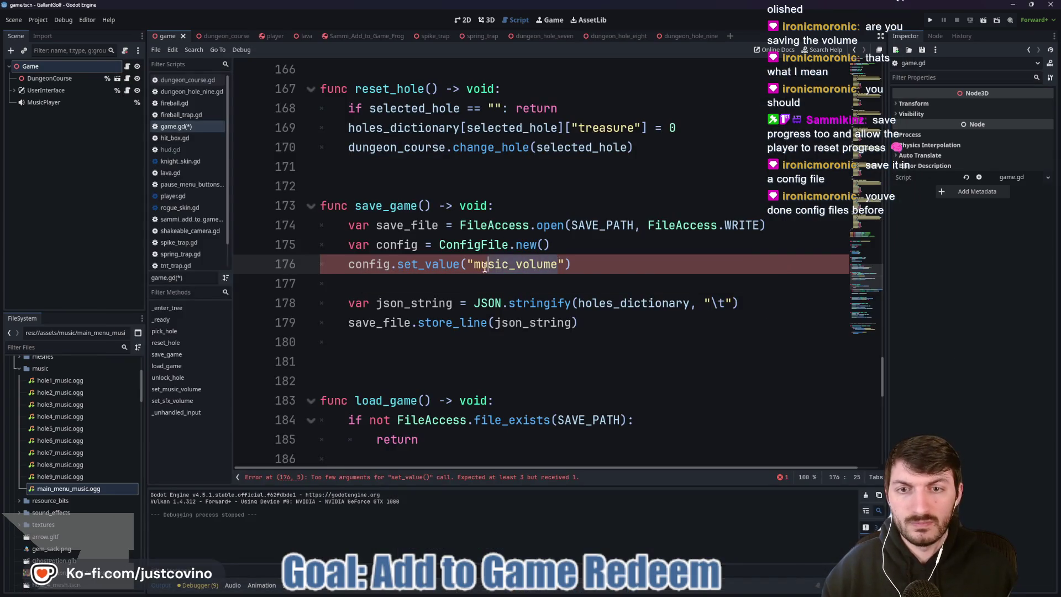
pyautogui.hotkey('ctrl', 'Delete')
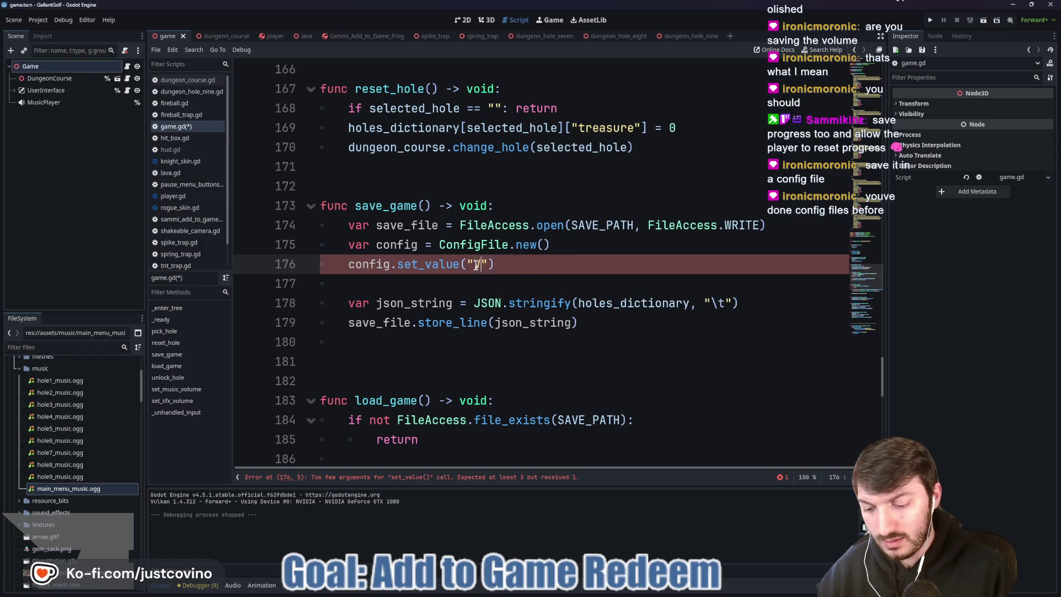
pyautogui.write('Volu')
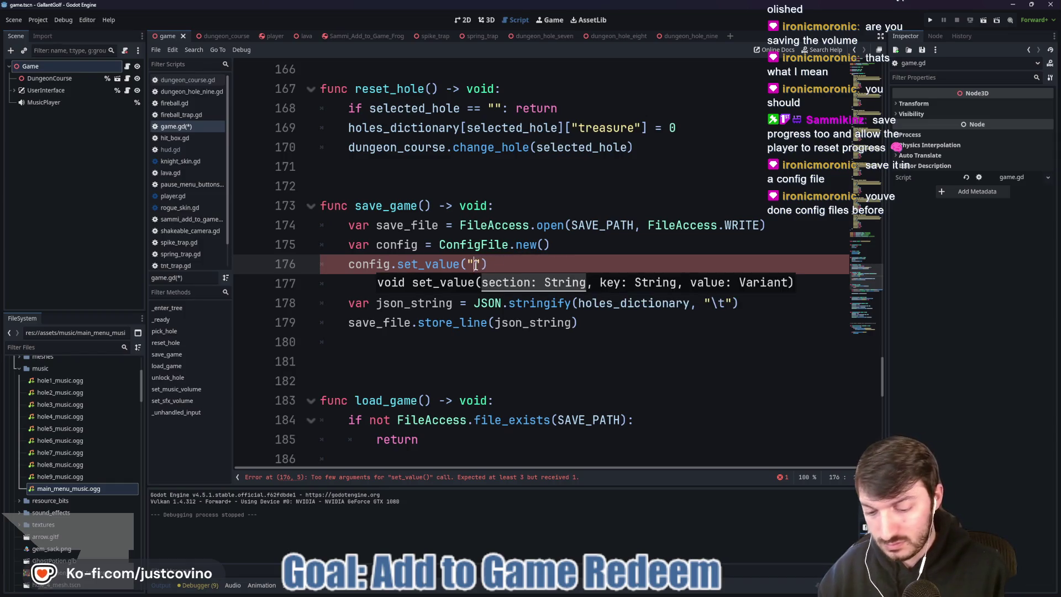
pyautogui.write('umes')
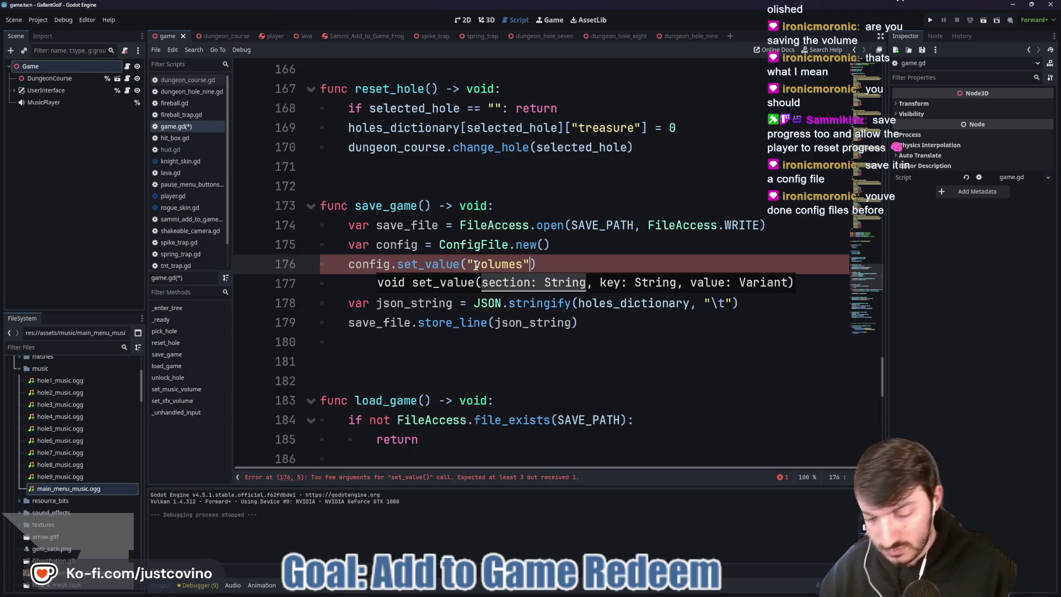
pyautogui.write('", "music", ')
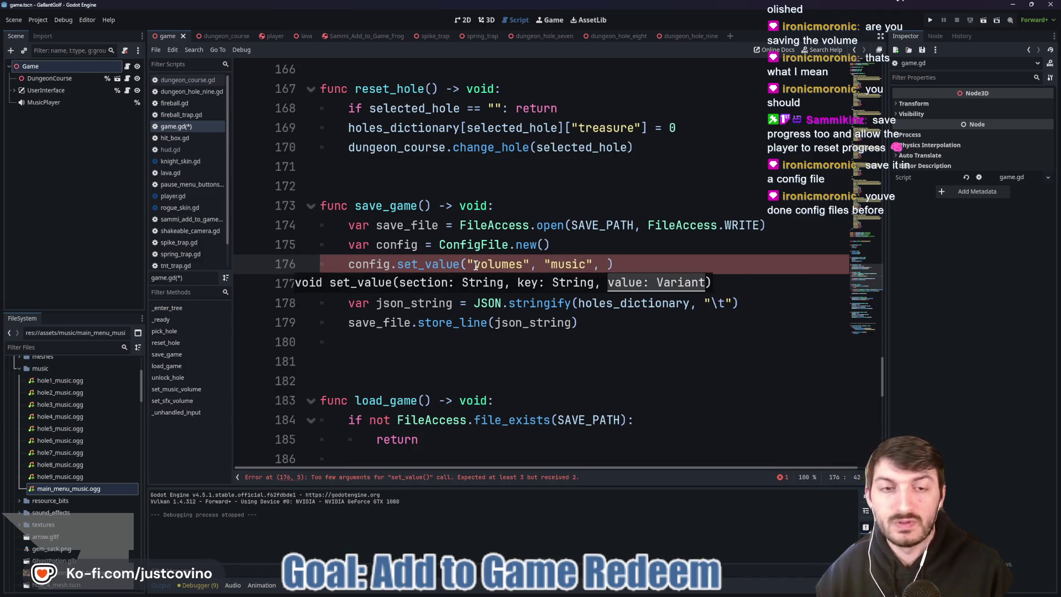
pyautogui.write('music')
pyautogui.press('Return')
pyautogui.click(476, 266)
pyautogui.press('Delete')
pyautogui.write('volume')
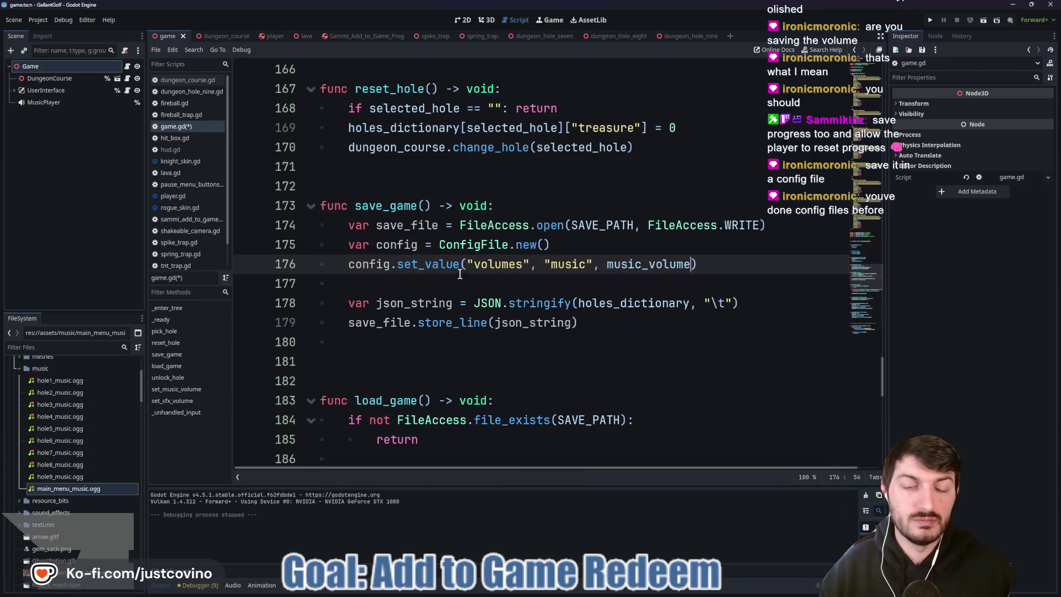
# - Add a second set_value line storing sfx_volume under key 'sound_effects'
pyautogui.click(713, 263)
pyautogui.press('Return')
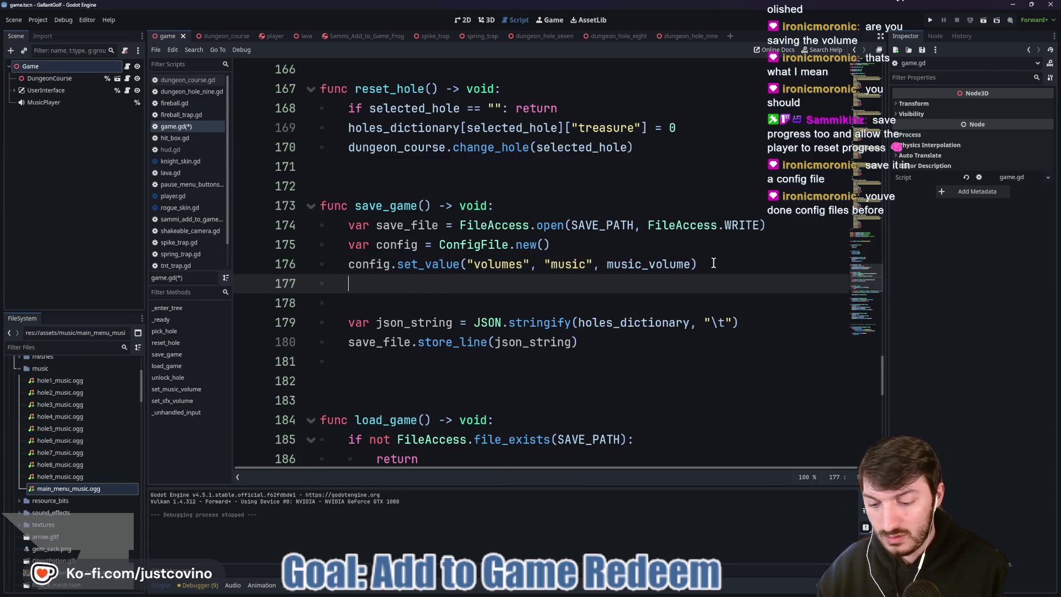
pyautogui.write('config.set_')
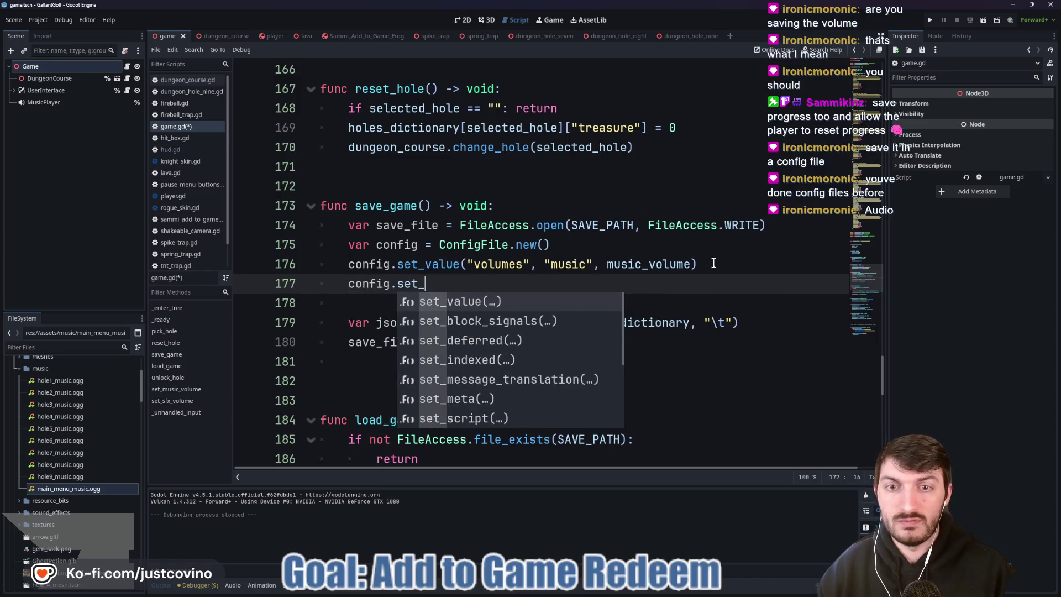
pyautogui.press('Return')
pyautogui.write('"')
pyautogui.write('volumes"')
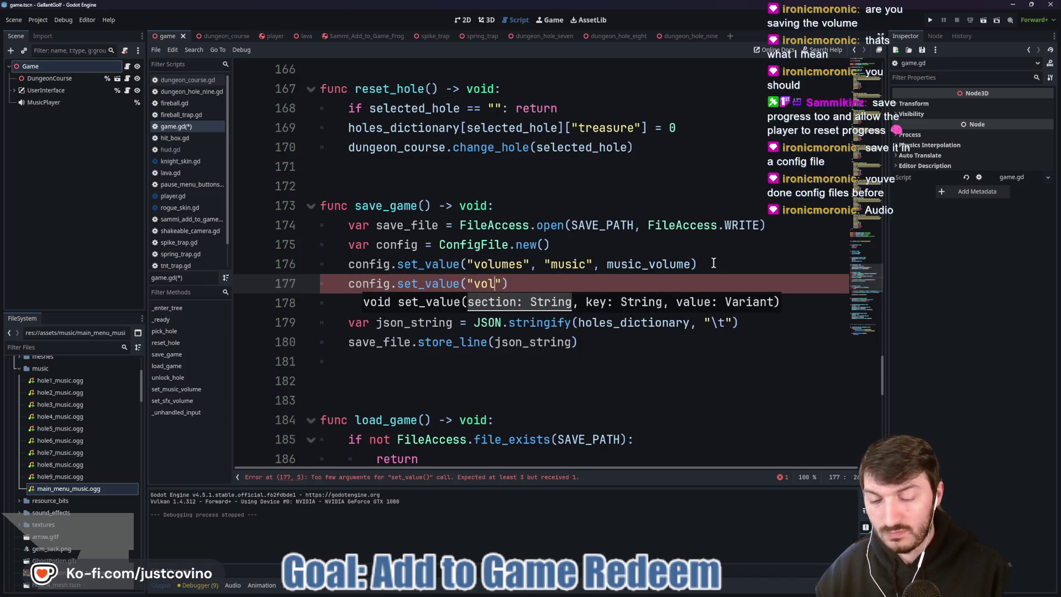
pyautogui.write(', "soundeffe')
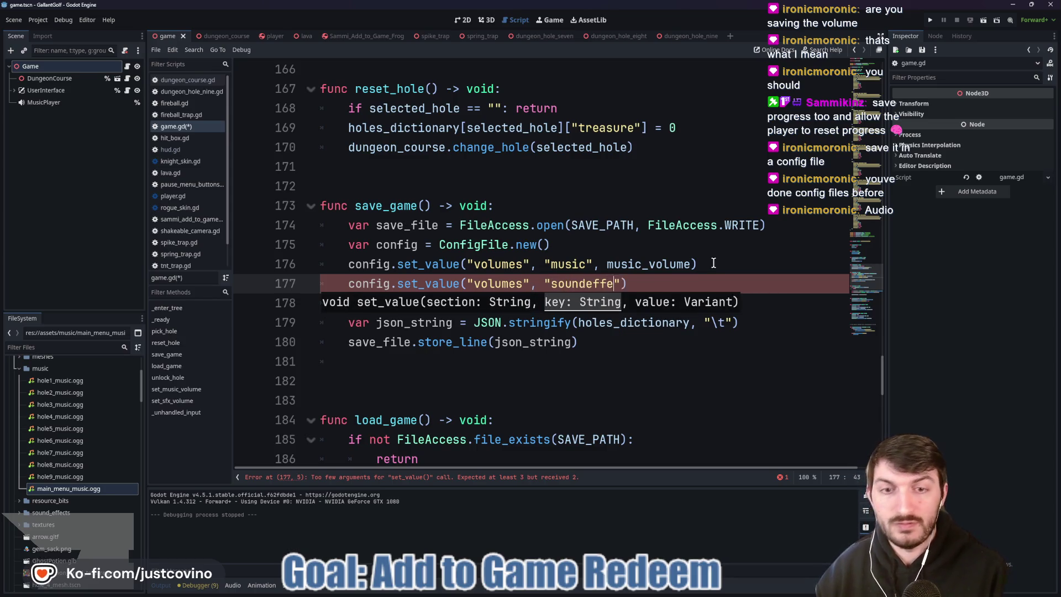
pyautogui.press('Left')
pyautogui.press('Left')
pyautogui.press('Left')
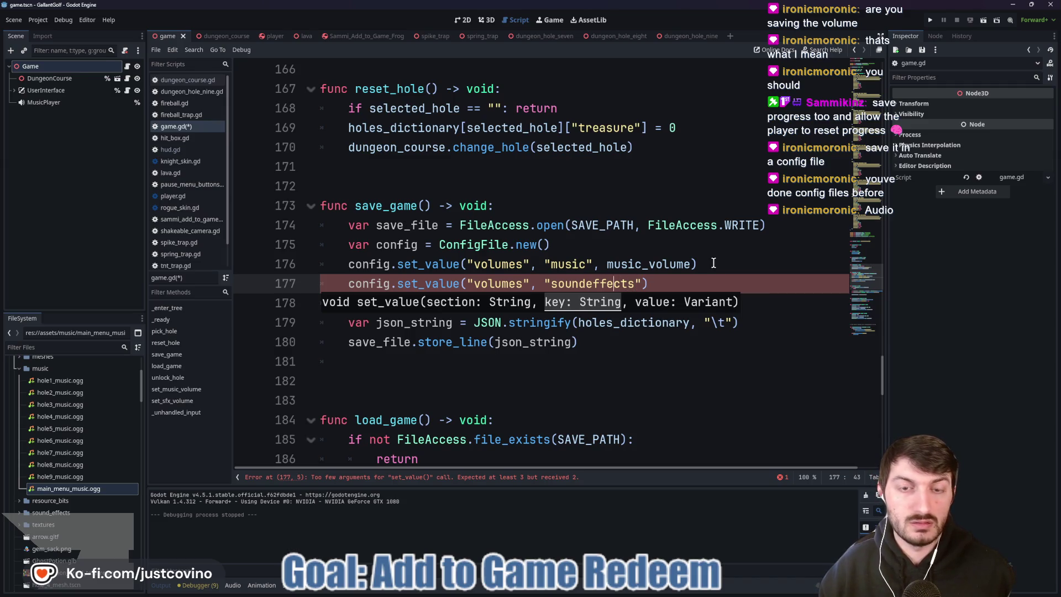
pyautogui.write('_')
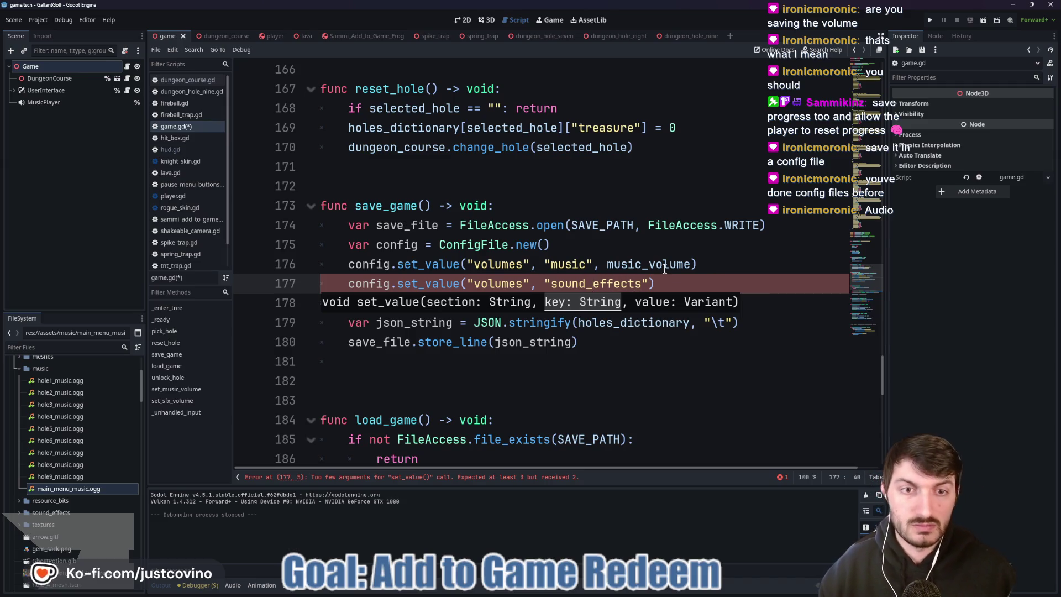
pyautogui.click(652, 283)
pyautogui.write(', sf')
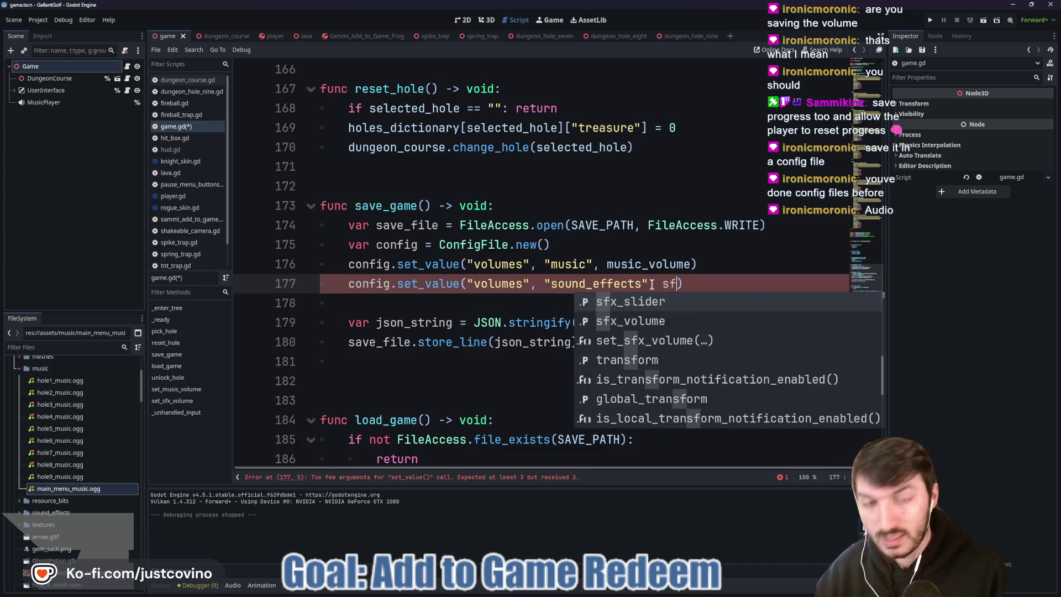
pyautogui.press('Down')
pyautogui.press('Return')
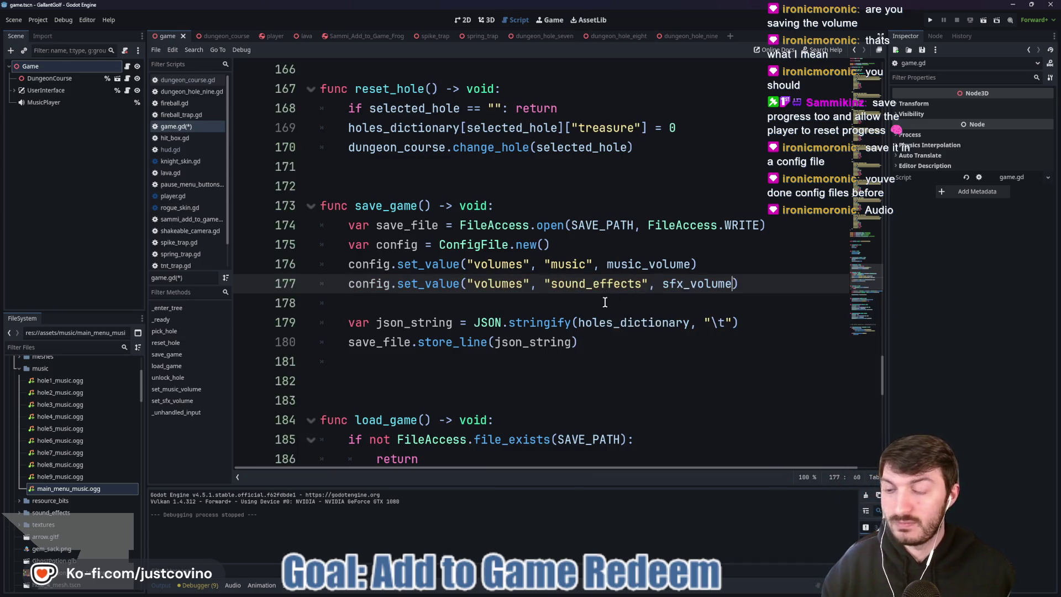
# - Rename the section from 'volumes' to 'audio' and save the script
pyautogui.moveTo(524, 264); pyautogui.dragTo(474, 264)
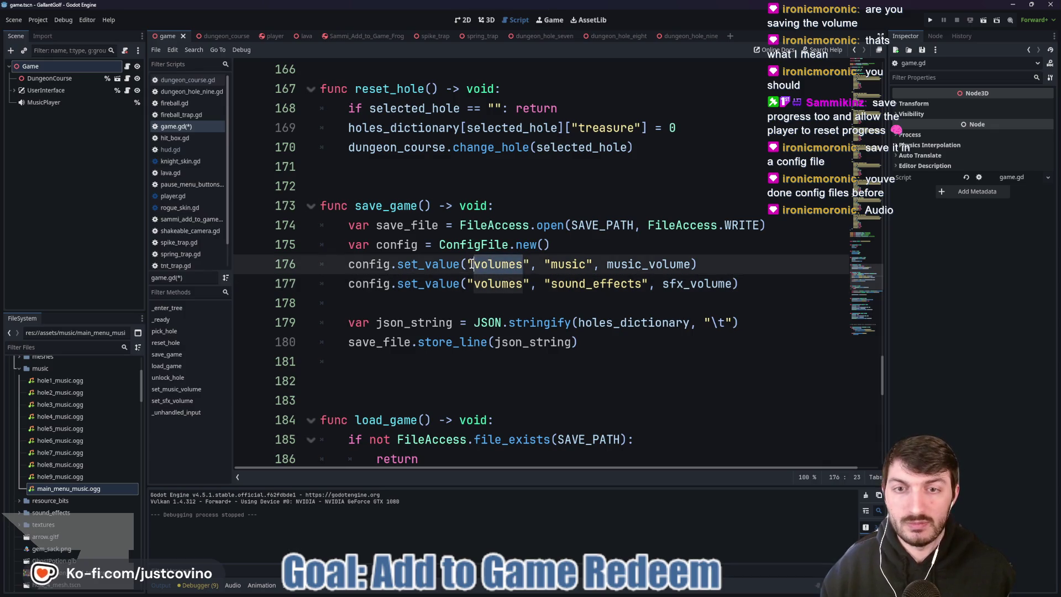
pyautogui.write('aud')
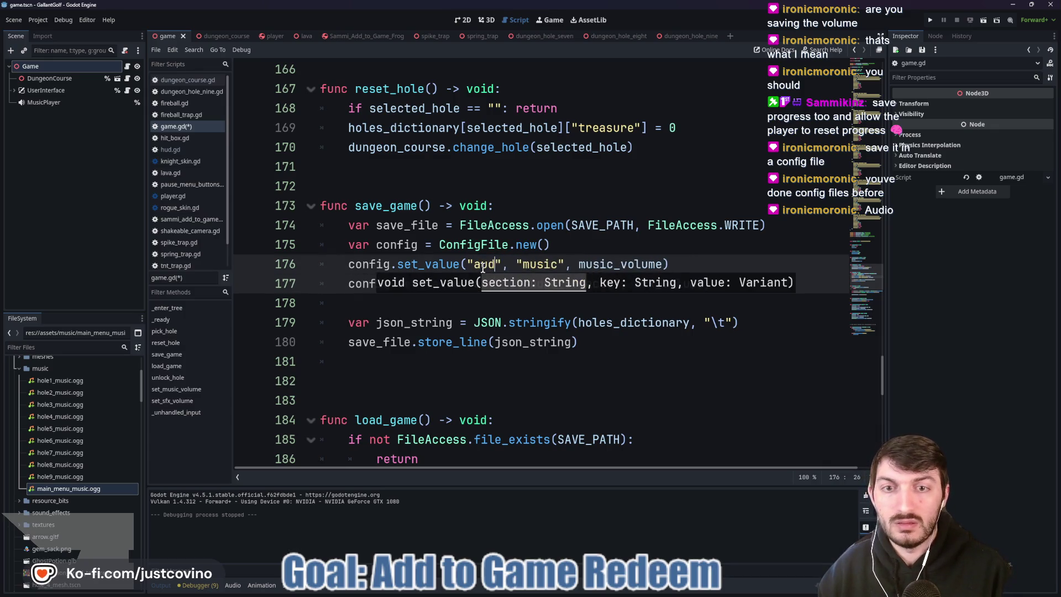
pyautogui.write('io')
pyautogui.click(658, 265)
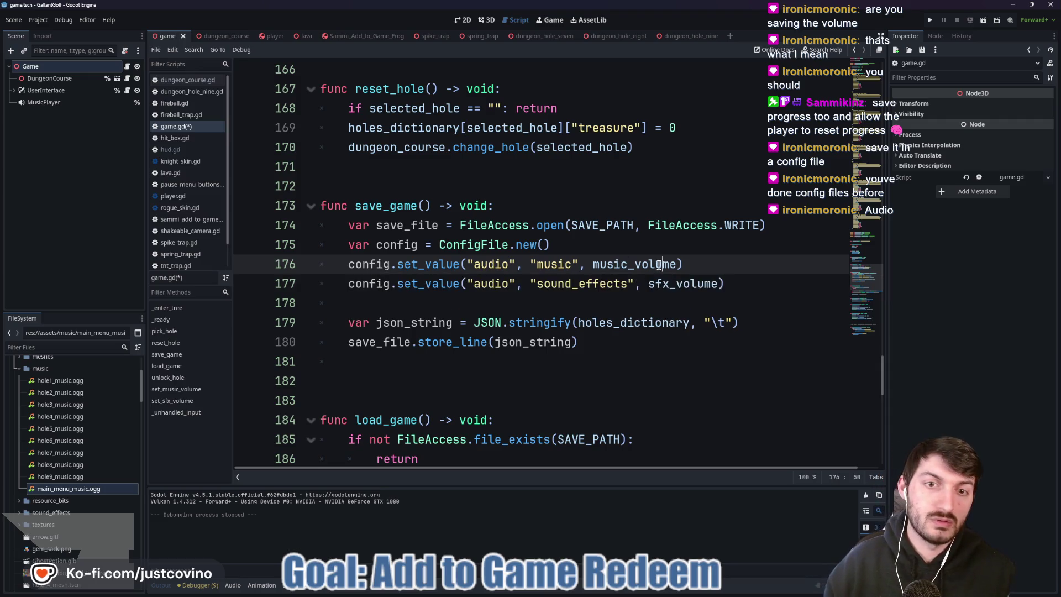
pyautogui.hotkey('ctrl', 's')
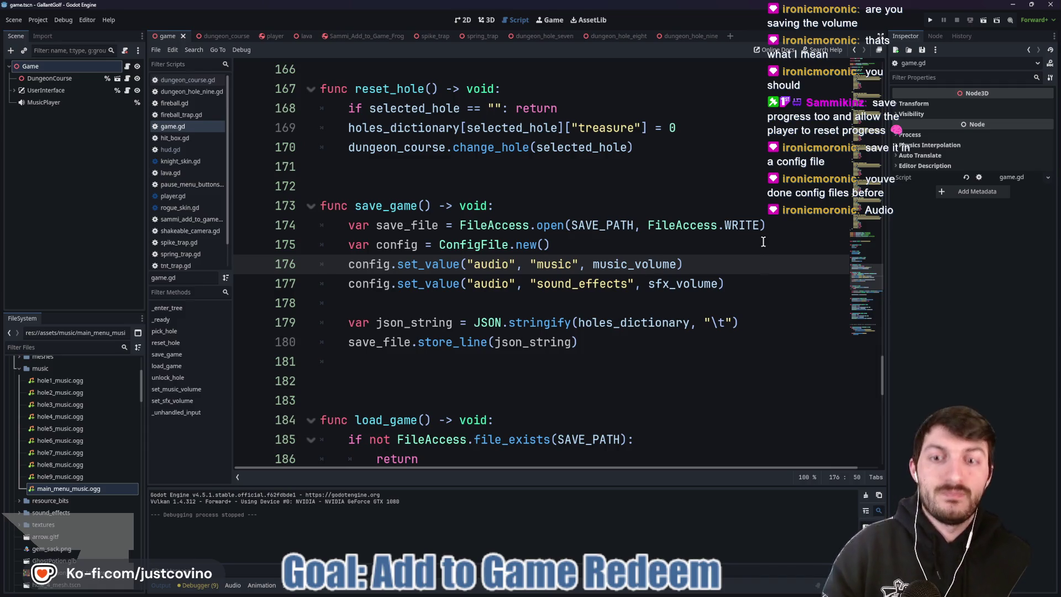
pyautogui.click(578, 588)
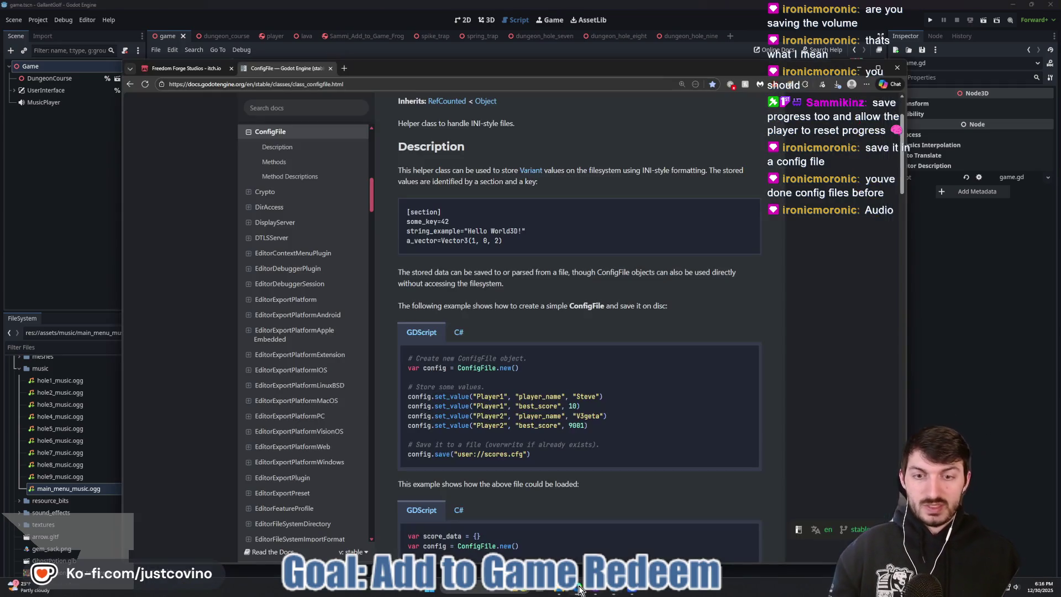
# - Write config.save with the SAVE_PATH argument on line 178 after the set_value calls
pyautogui.click(984, 401)
pyautogui.click(541, 310)
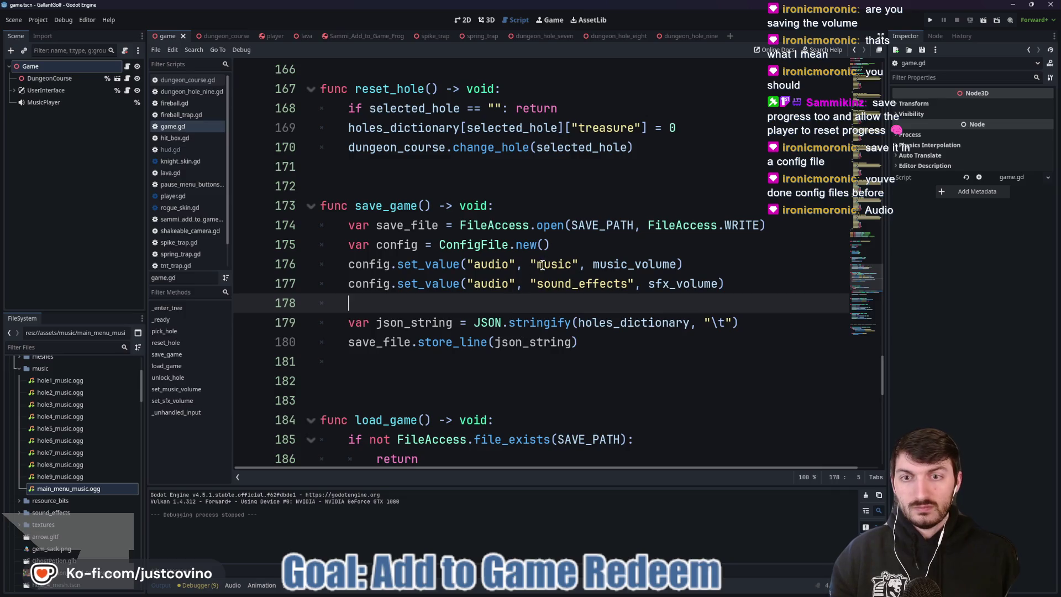
pyautogui.moveTo(740, 285); pyautogui.dragTo(342, 245)
pyautogui.click(425, 299)
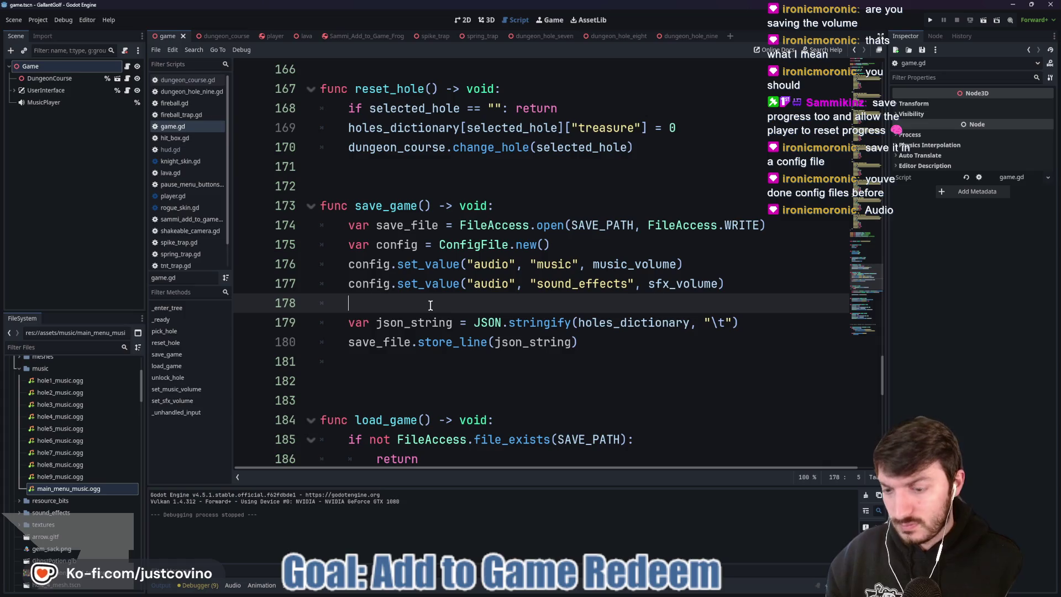
pyautogui.write('config.sa')
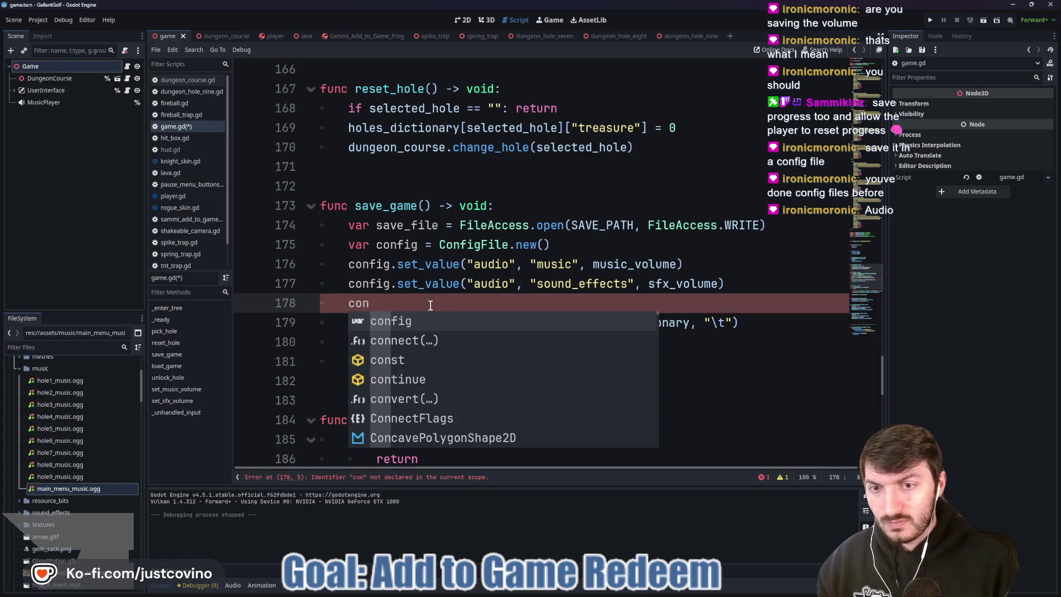
pyautogui.press('Return')
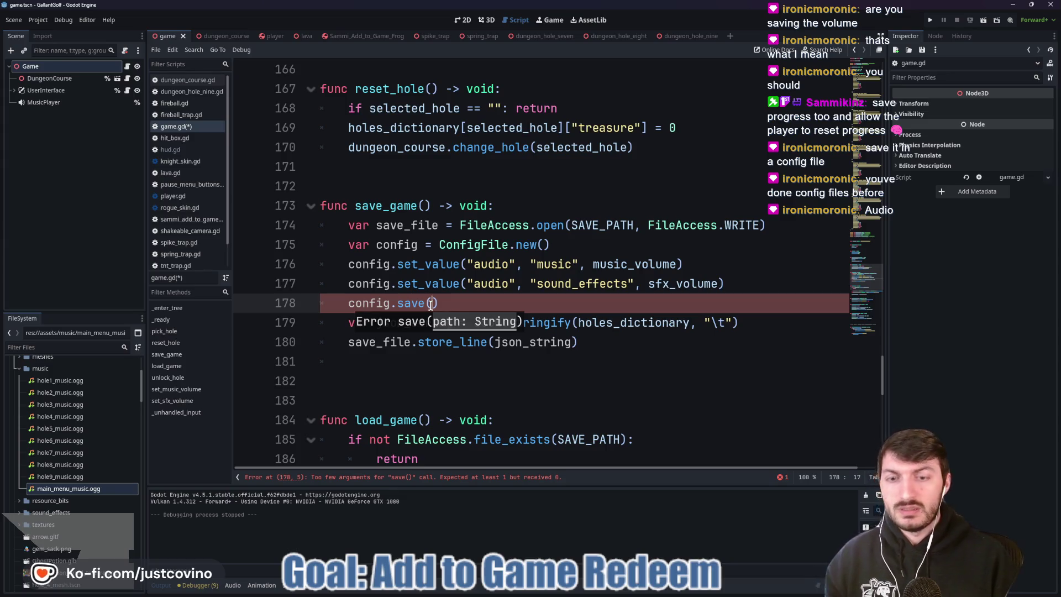
pyautogui.write('SAVE')
pyautogui.press('Return')
# - Close the parenthesis of the config.save(SAVE_PATH) call
pyautogui.write(')')
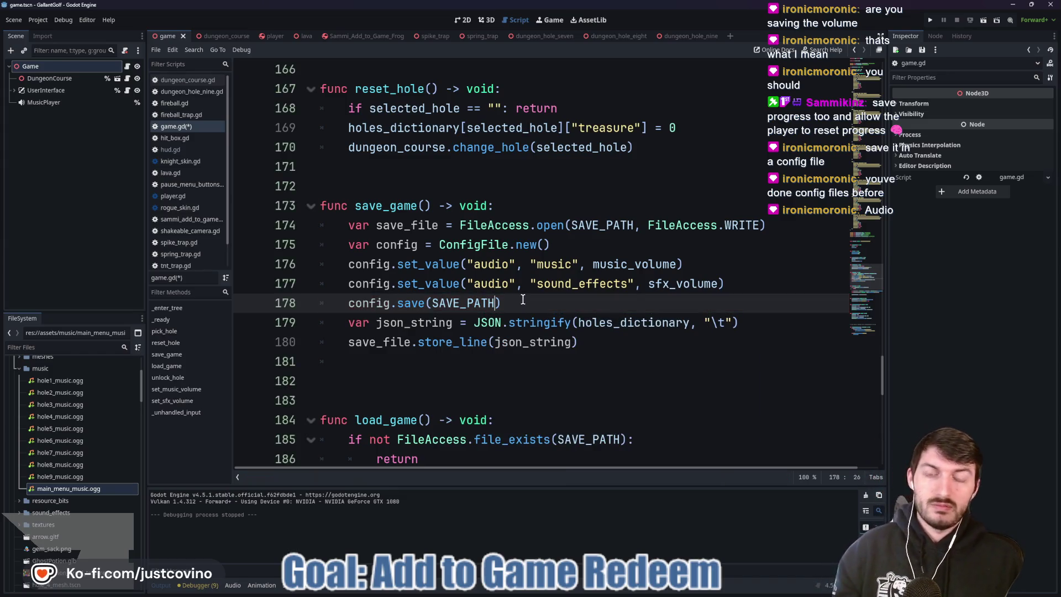
pyautogui.scroll(7, 518, 292)
pyautogui.scroll(6, 518, 293)
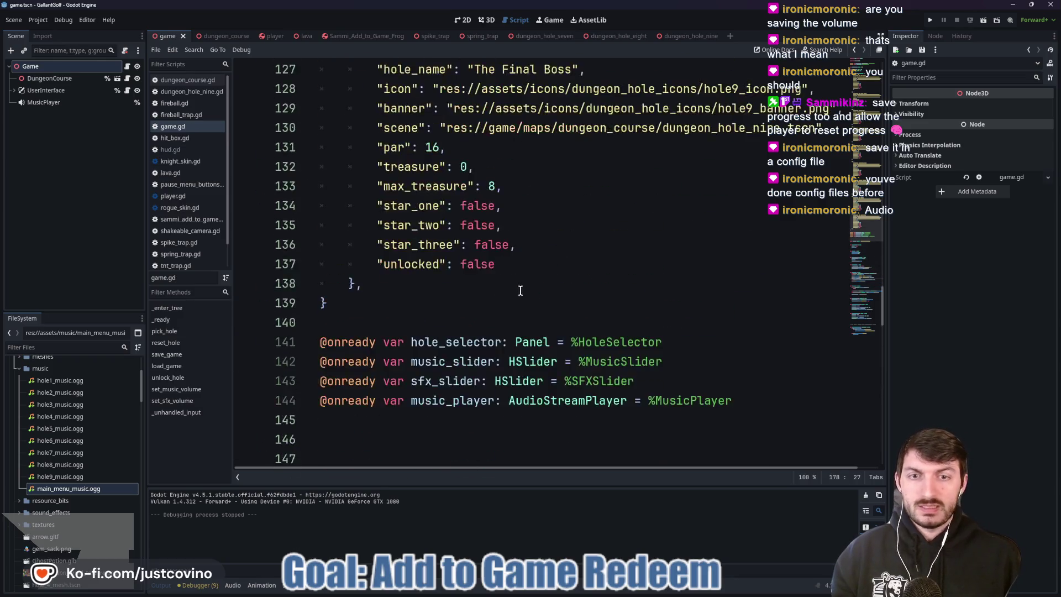
pyautogui.scroll(-4, 604, 252)
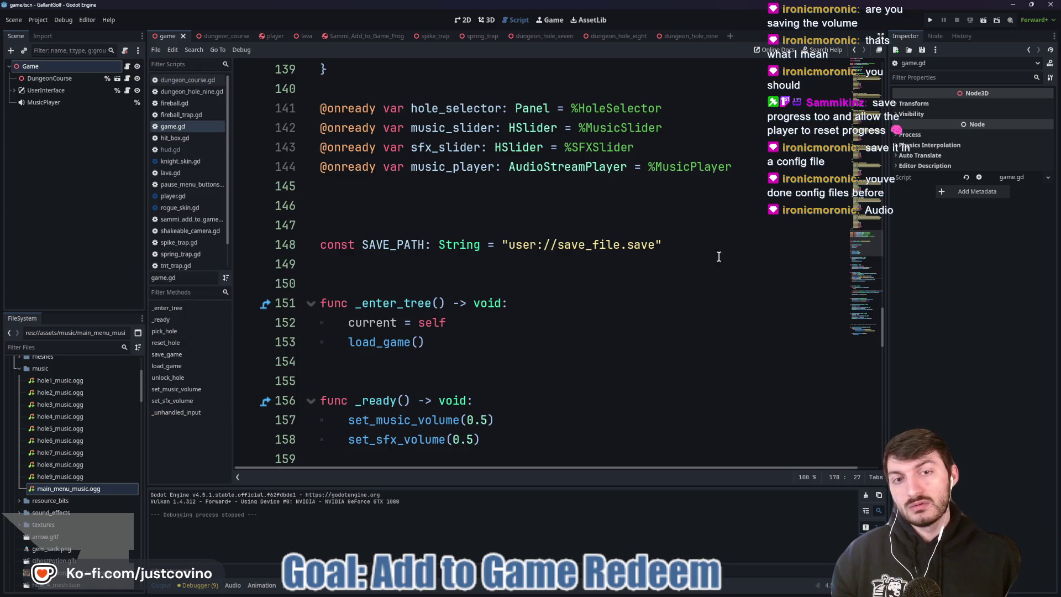
# - Add const CONFIG_PATH: String = "user://config.cfg" below SAVE_PATH and save
pyautogui.click(683, 244)
pyautogui.press('Return')
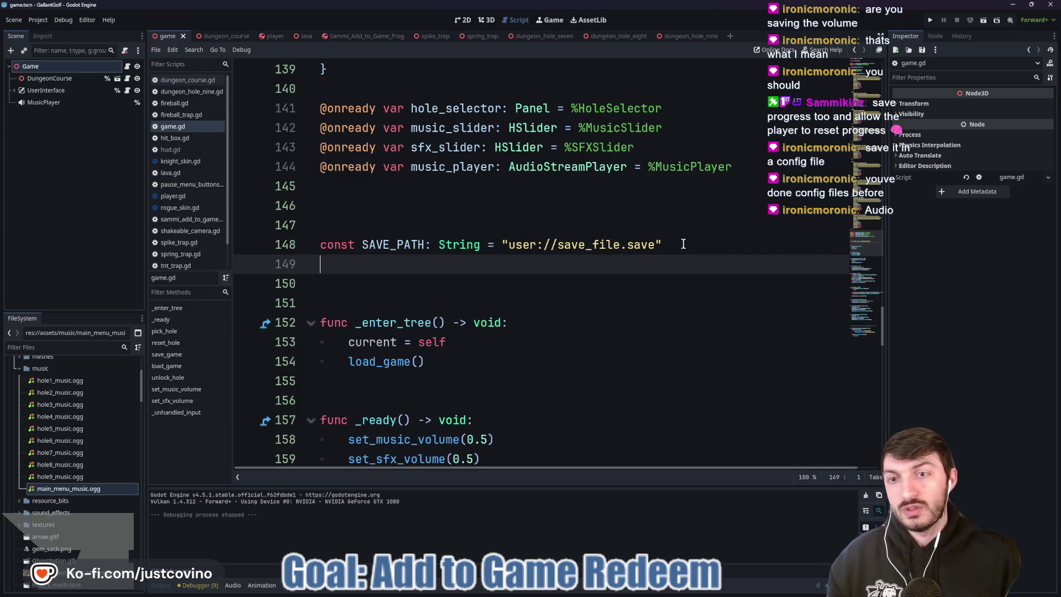
pyautogui.write('const CONFIG_PATH')
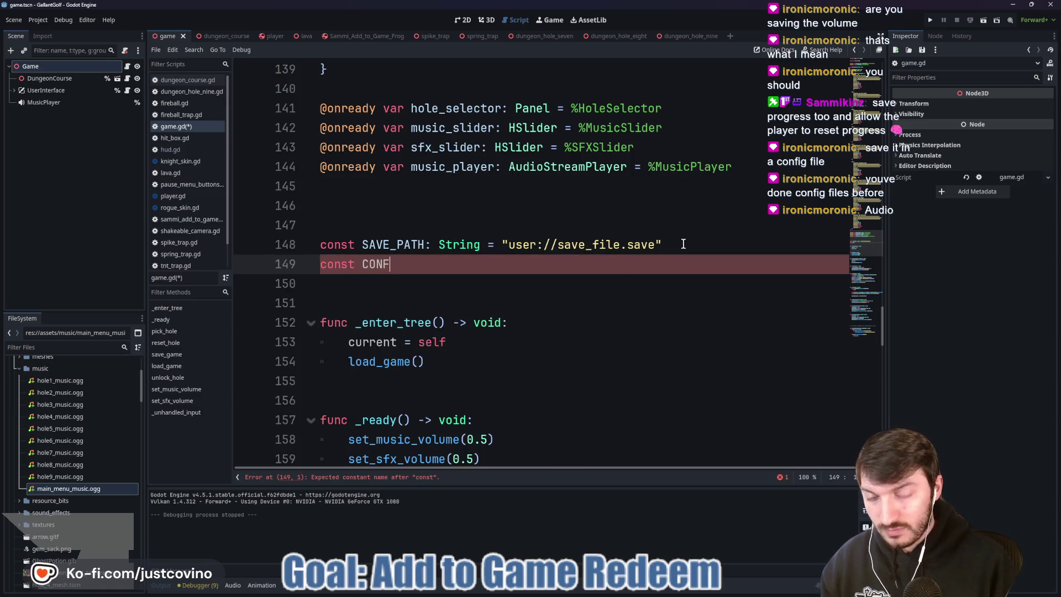
pyautogui.write(': ')
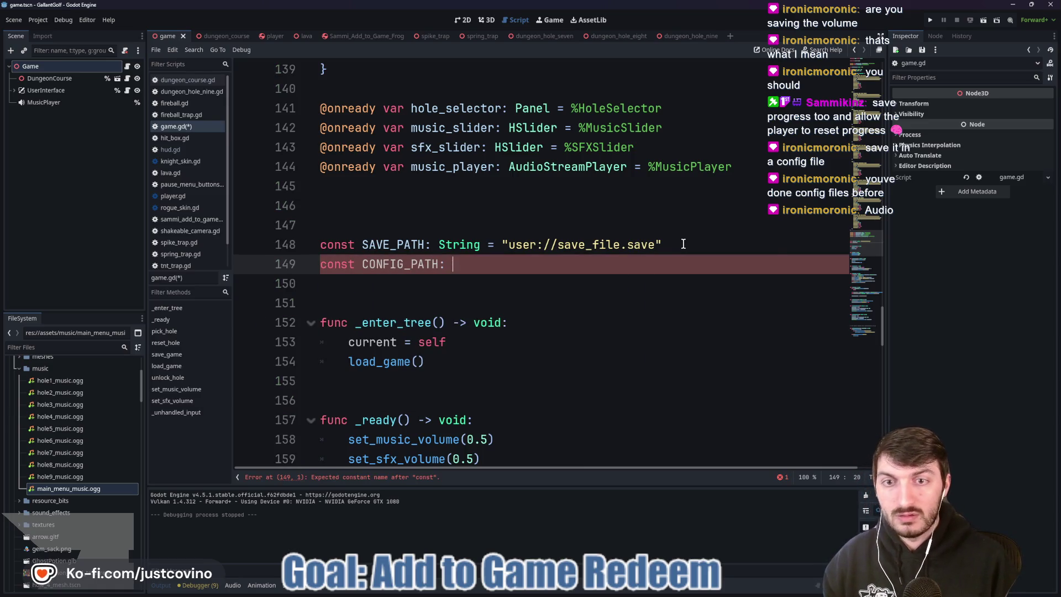
pyautogui.write('String = "user://')
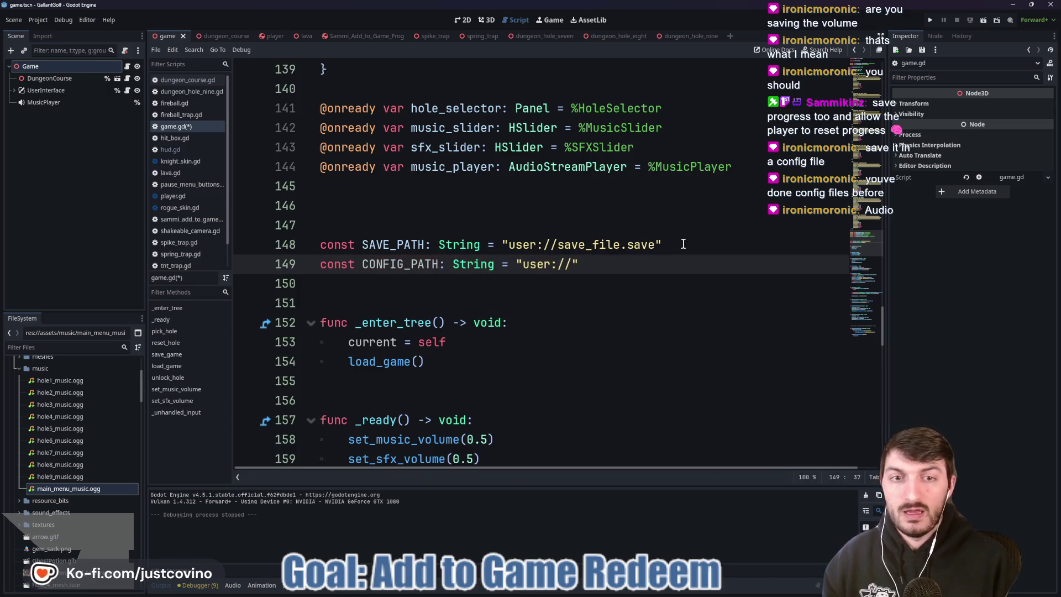
pyautogui.write('config.')
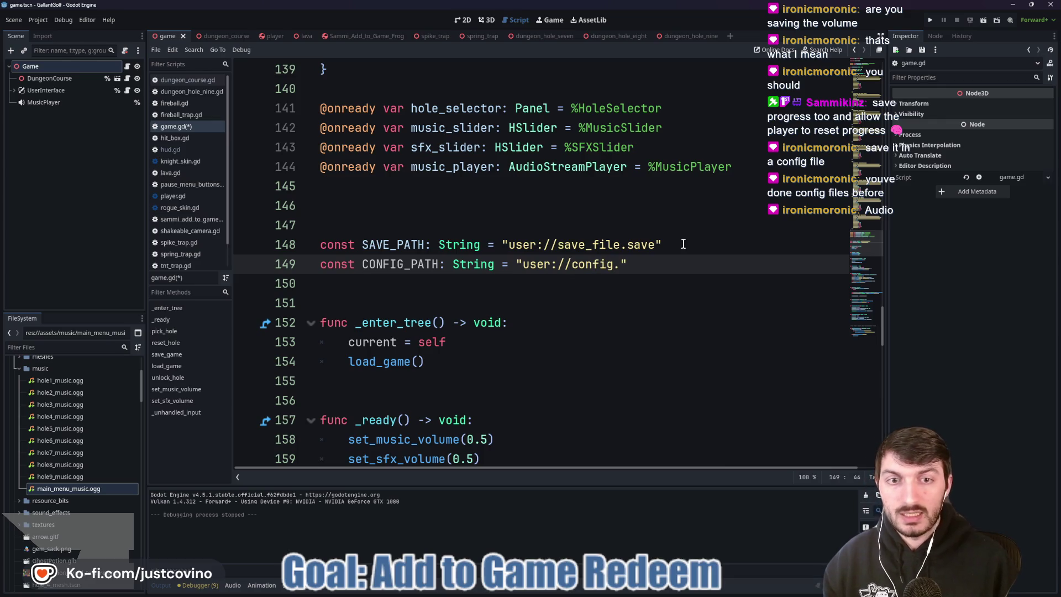
pyautogui.click(580, 590)
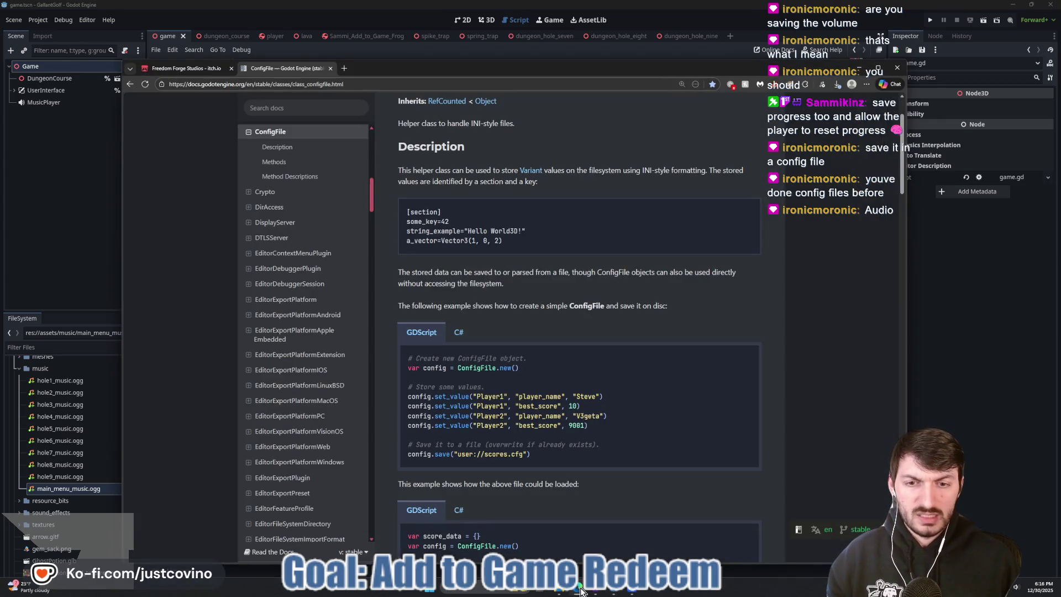
pyautogui.click(579, 590)
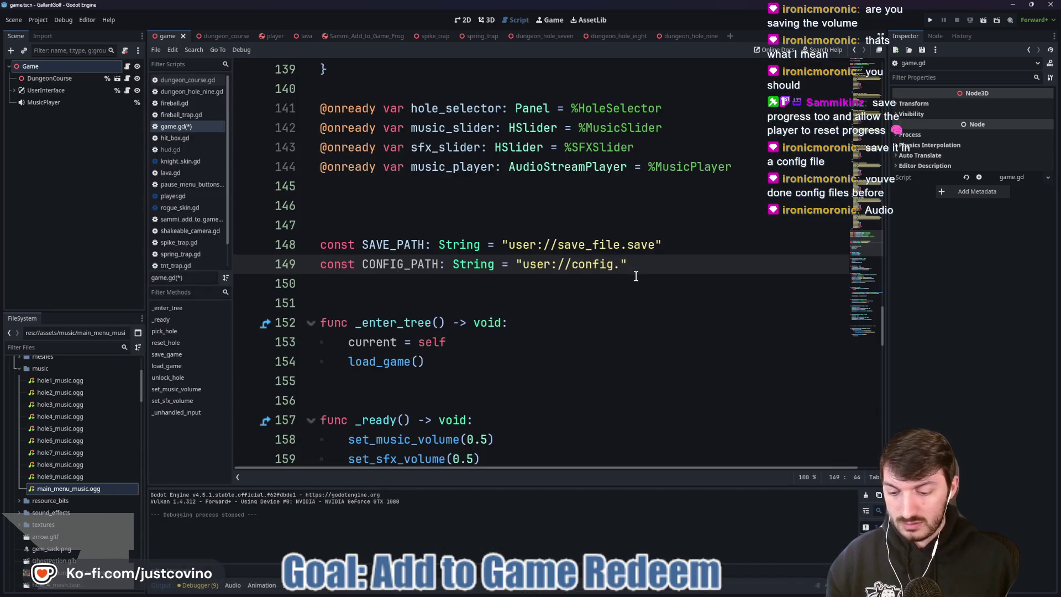
pyautogui.write('cfg')
pyautogui.click(664, 270)
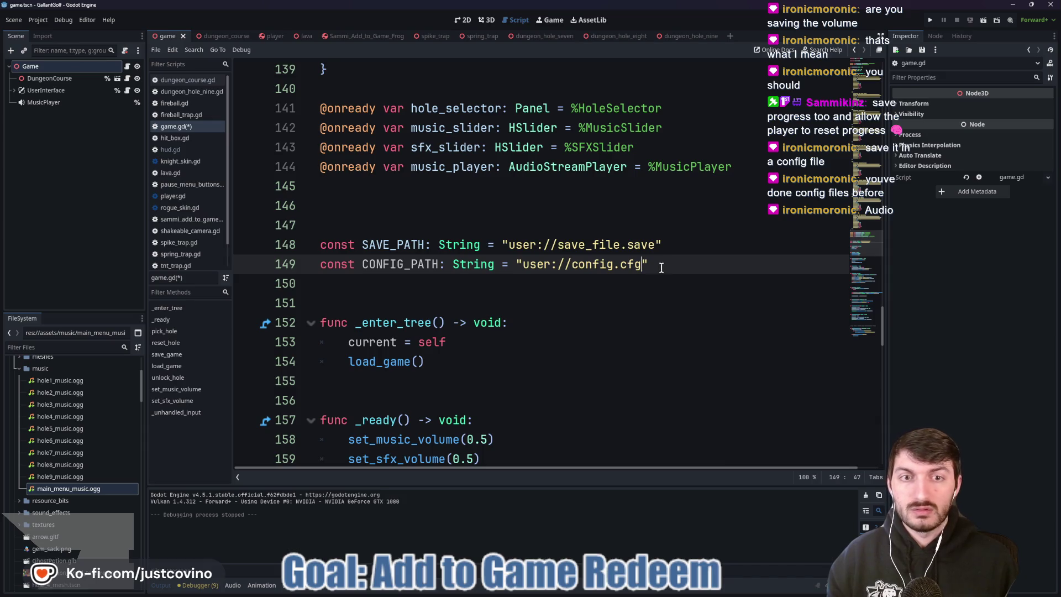
pyautogui.hotkey('ctrl', 's')
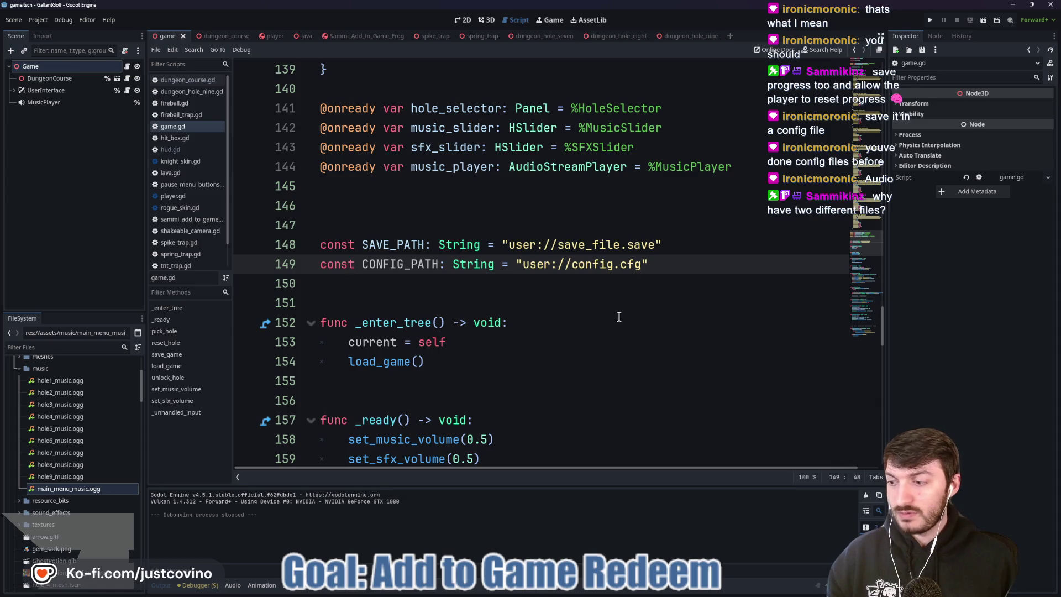
# - Replace SAVE_PATH with CONFIG_PATH in config.save() and save the script
pyautogui.scroll(-9, 581, 320)
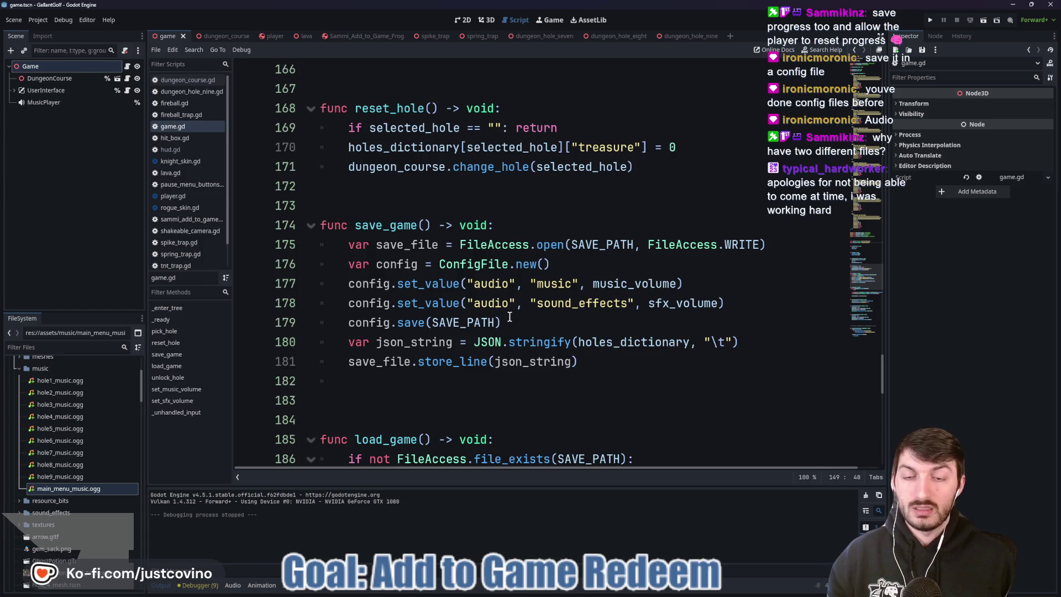
pyautogui.click(434, 322)
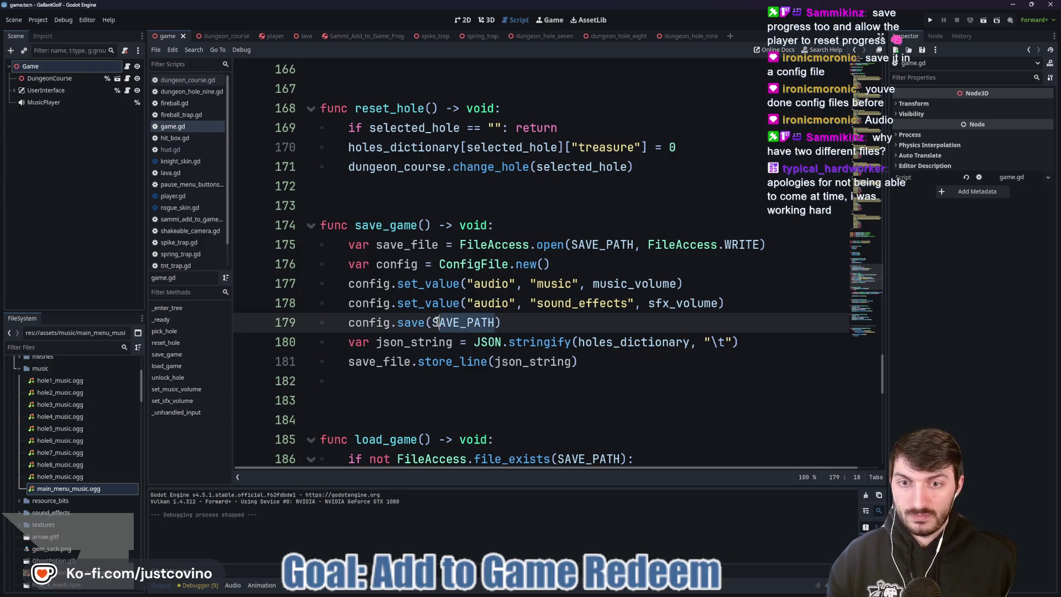
pyautogui.write('CONF')
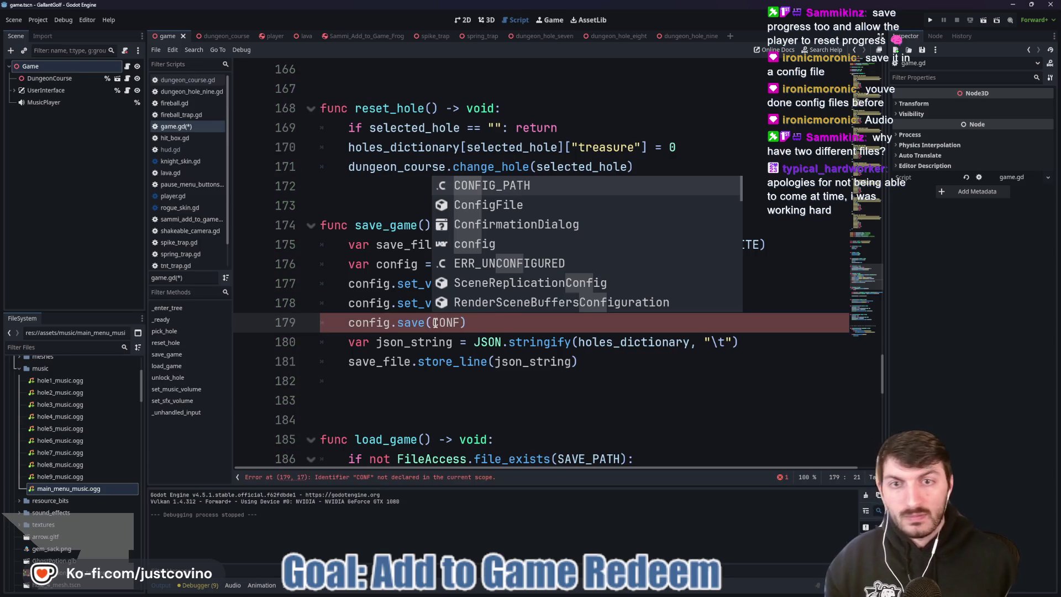
pyautogui.press('Return')
pyautogui.hotkey('ctrl', 's')
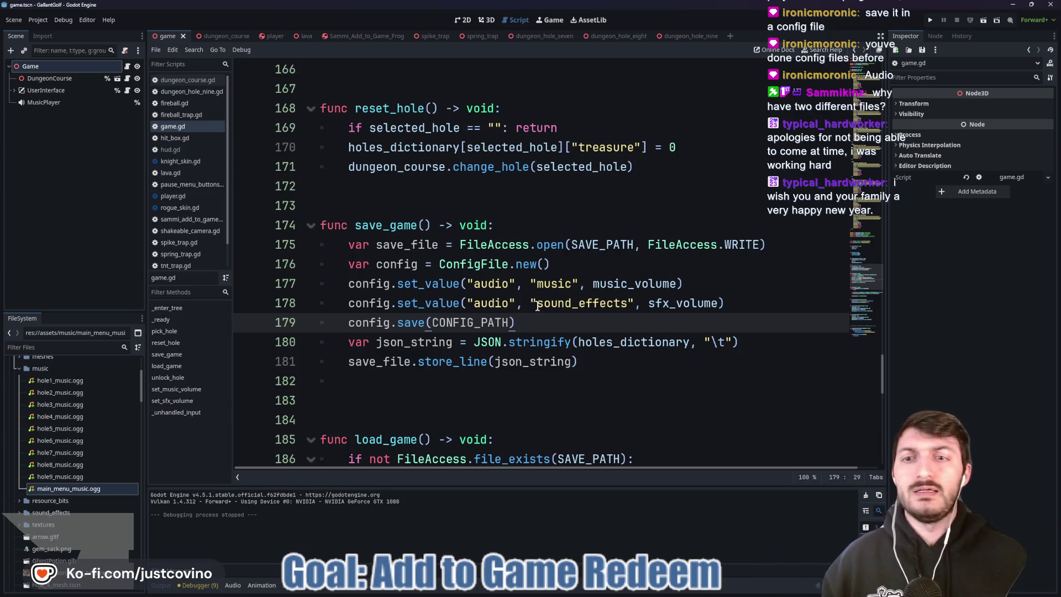
# - Remove the extra blank line after save_game and move to line 192 in load_game
pyautogui.scroll(-2, 514, 312)
pyautogui.click(360, 272)
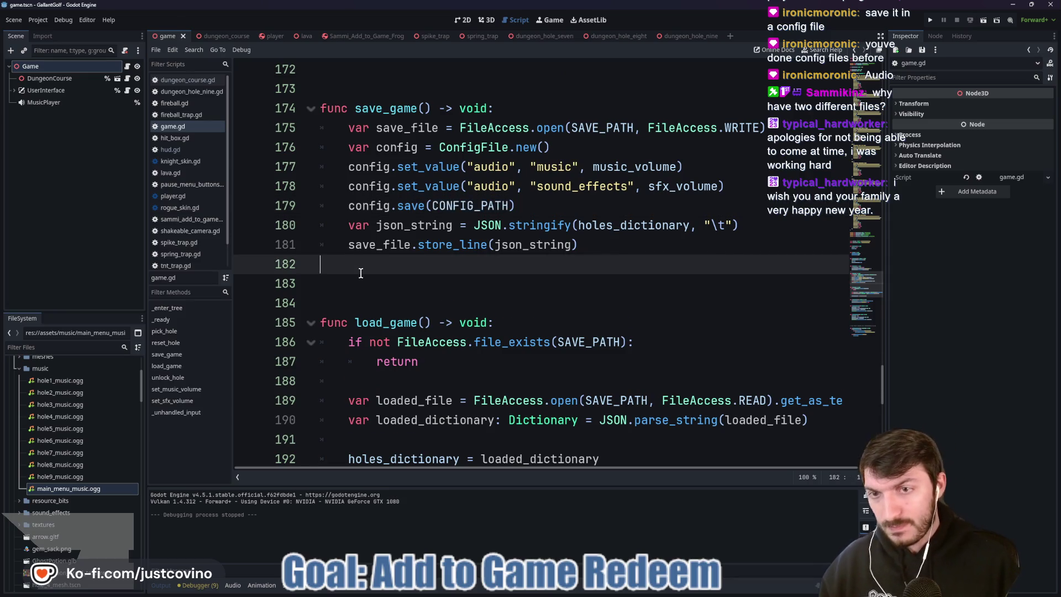
pyautogui.press('BackSpace')
pyautogui.click(413, 280)
pyautogui.scroll(-2, 431, 287)
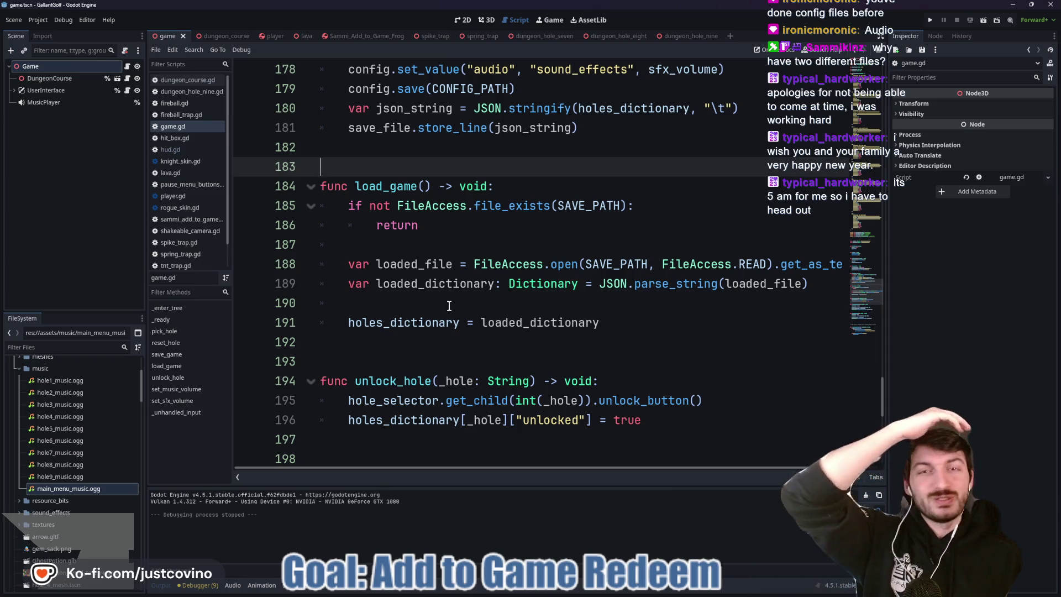
pyautogui.click(444, 292)
pyautogui.click(444, 301)
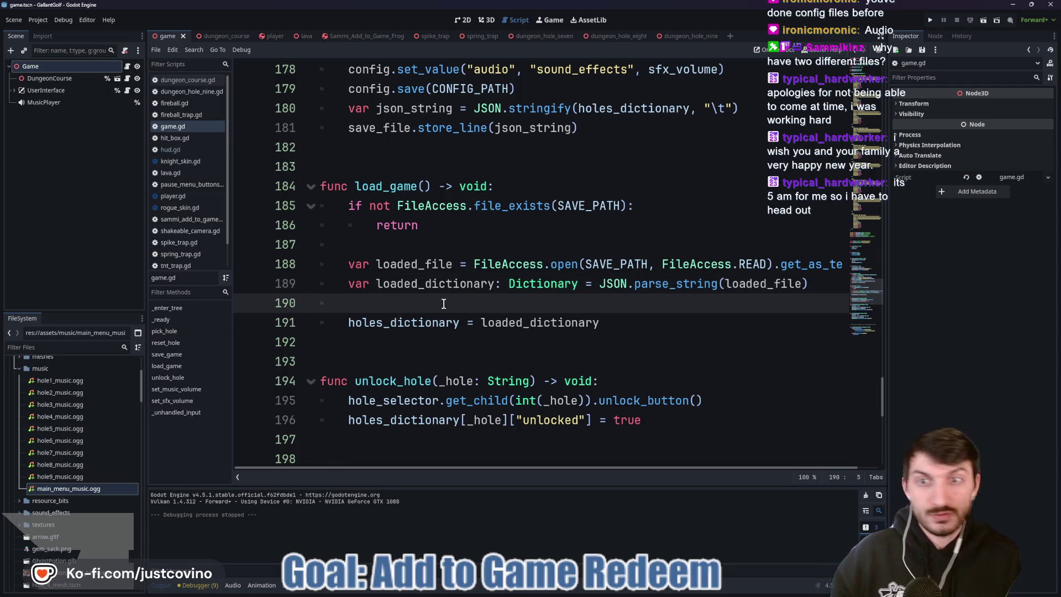
pyautogui.click(406, 337)
# - Run the game to test loading, inspect load_game, then stop the running game
pyautogui.press('F5')
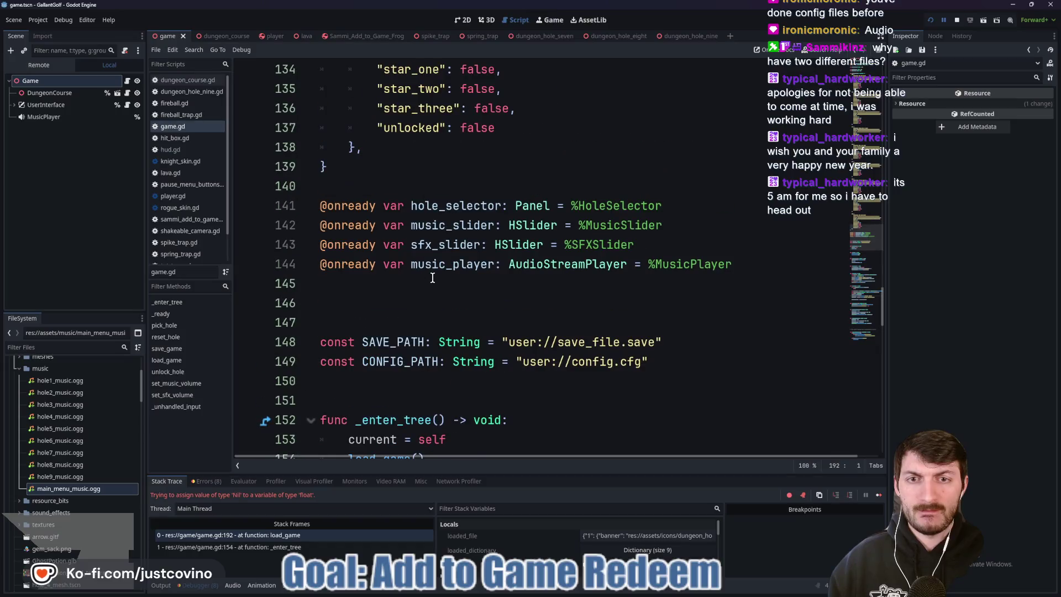
pyautogui.scroll(20, 433, 277)
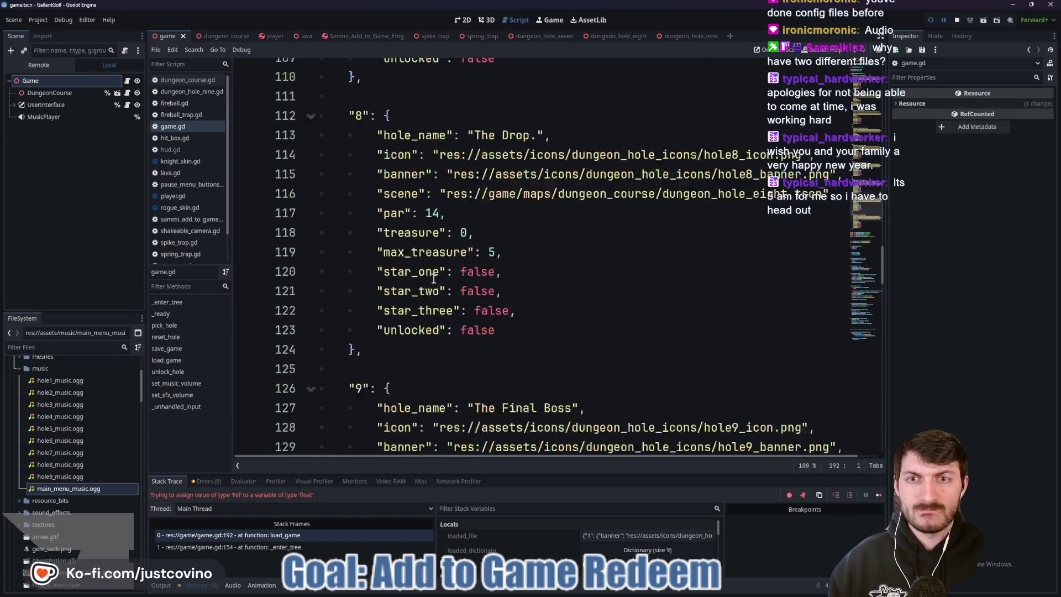
pyautogui.scroll(-20, 435, 280)
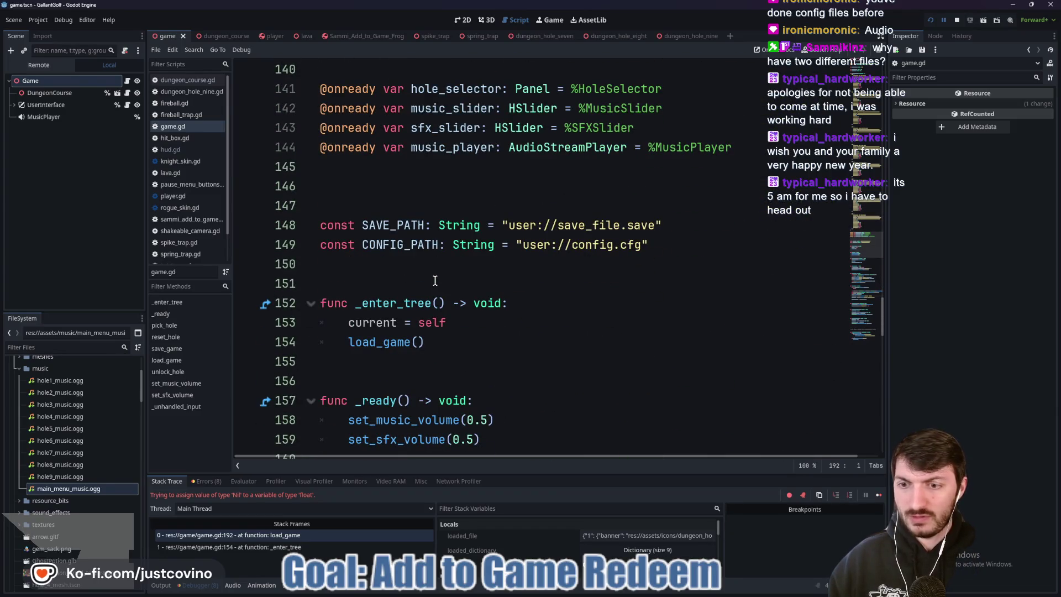
pyautogui.scroll(-12, 435, 280)
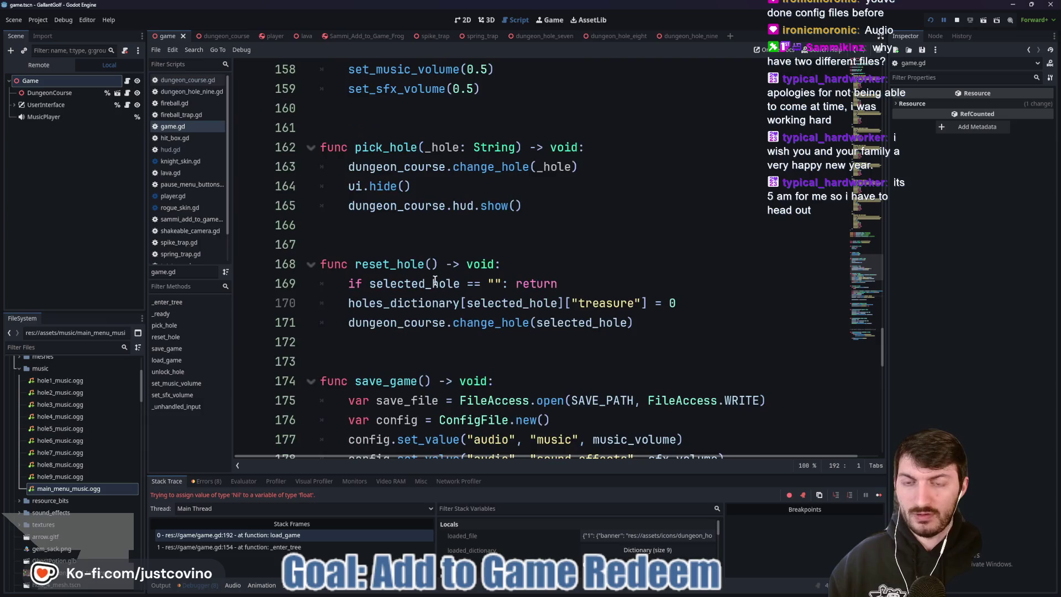
pyautogui.scroll(-1, 435, 280)
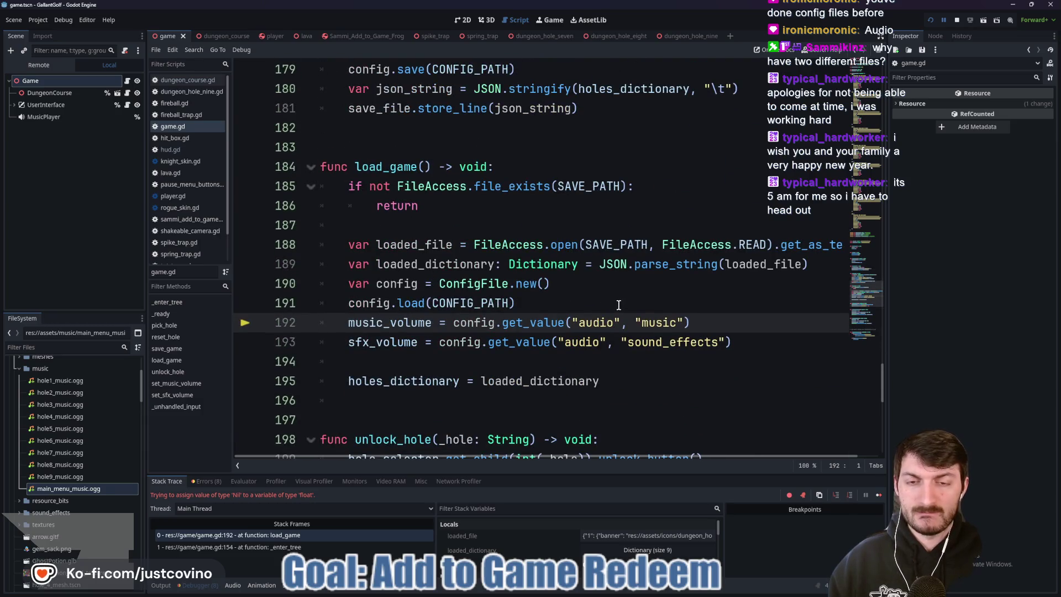
pyautogui.moveTo(511, 325)
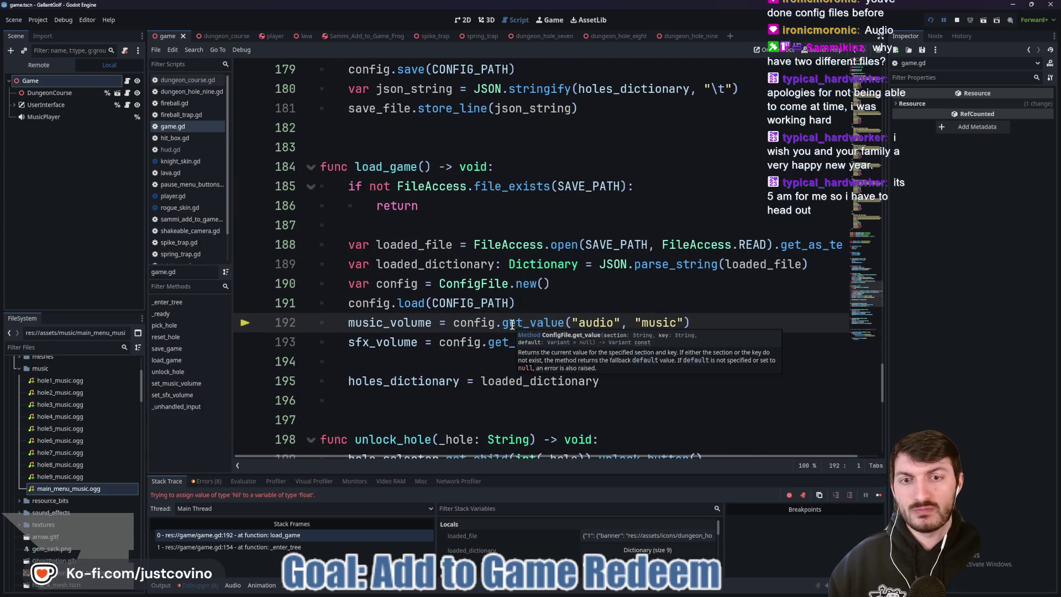
pyautogui.scroll(5, 512, 325)
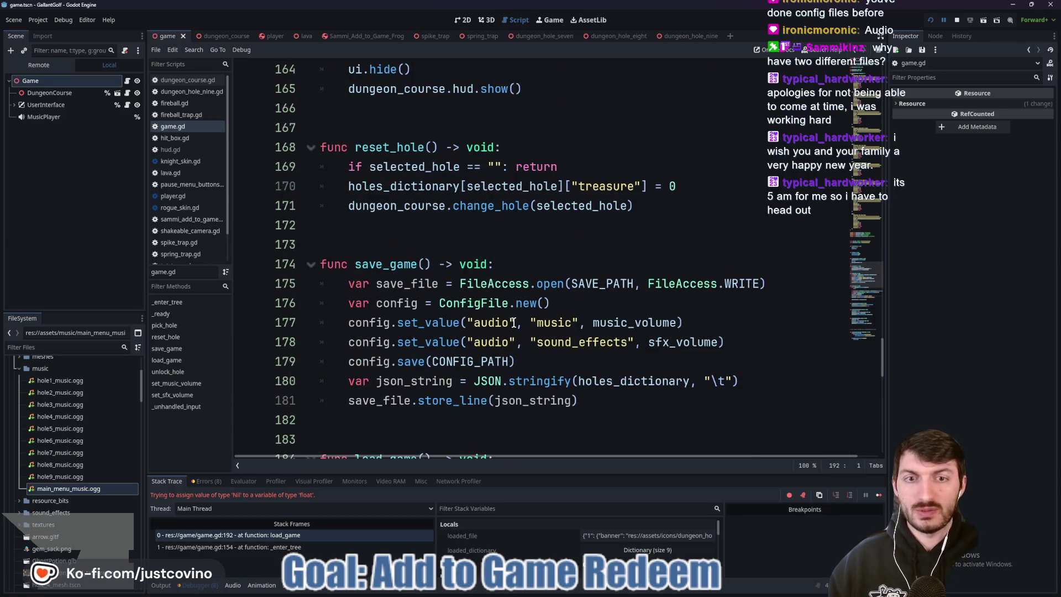
pyautogui.scroll(6, 422, 322)
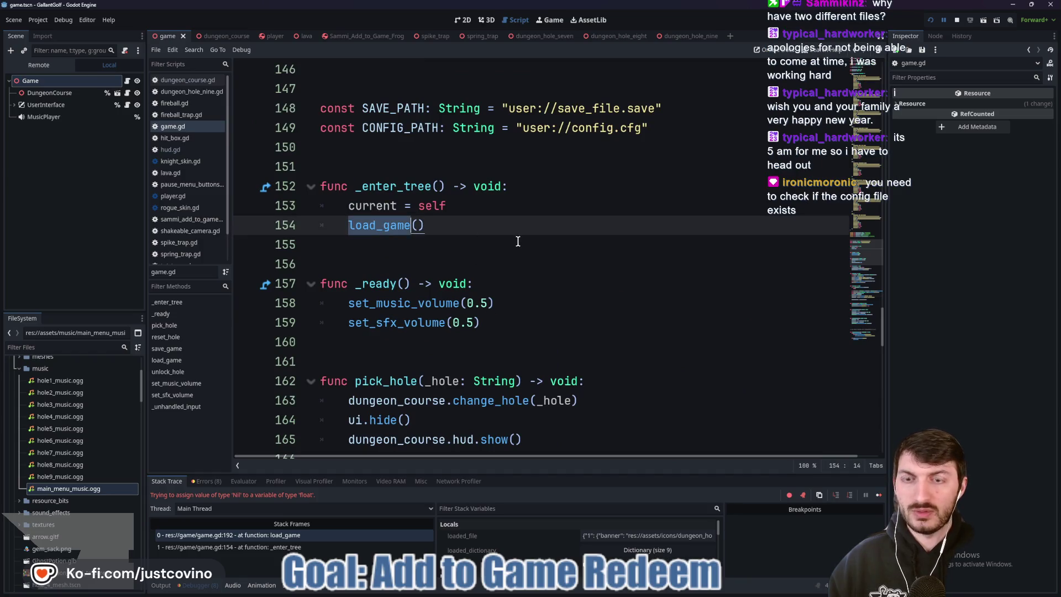
pyautogui.keyDown('ctrl'); pyautogui.click(384, 226); pyautogui.keyUp('ctrl')
pyautogui.click(436, 222)
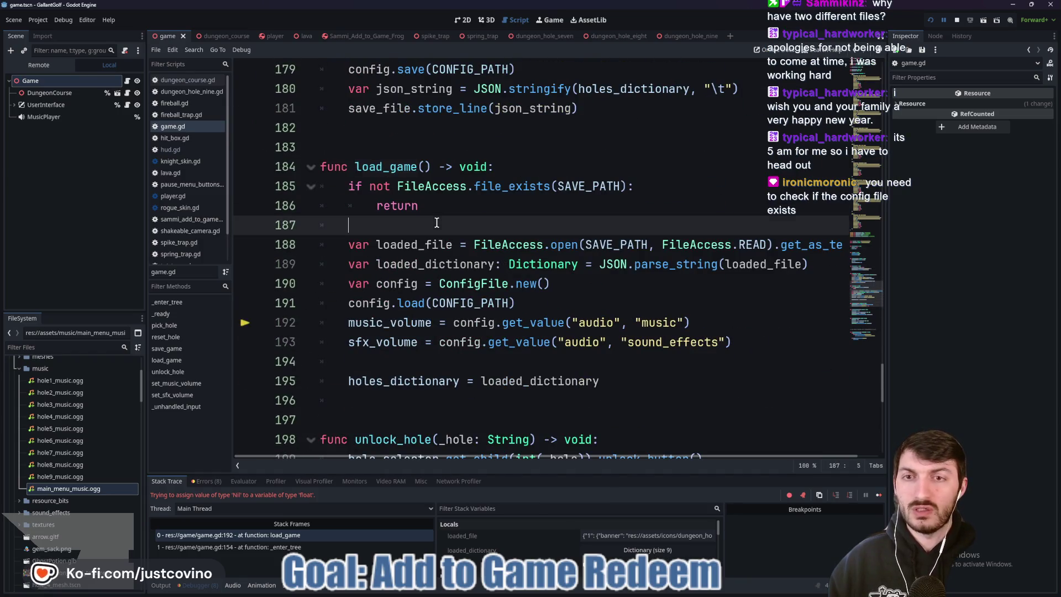
pyautogui.scroll(-1, 537, 278)
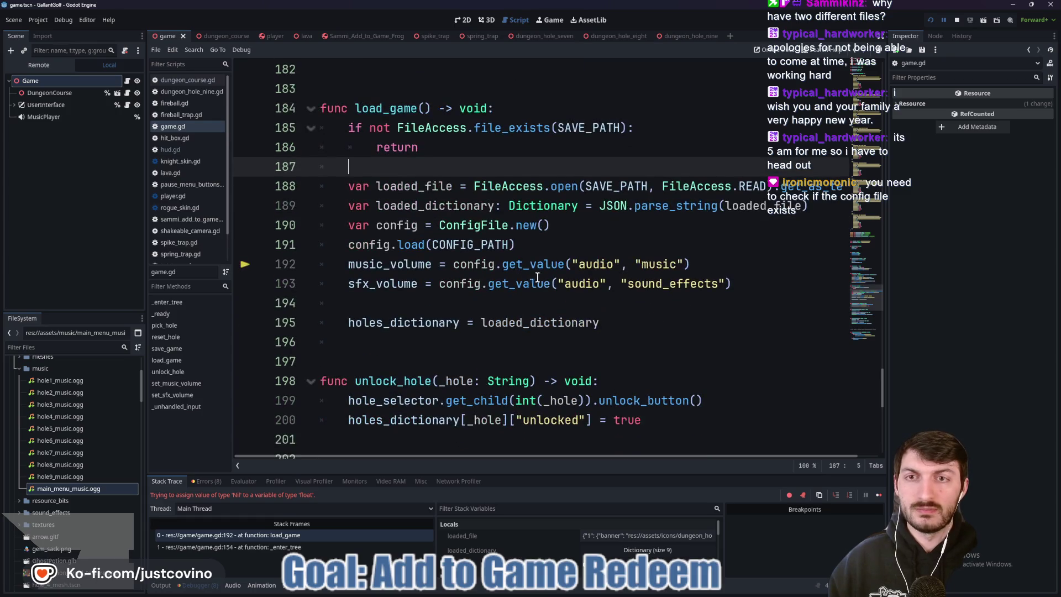
pyautogui.scroll(1, 539, 229)
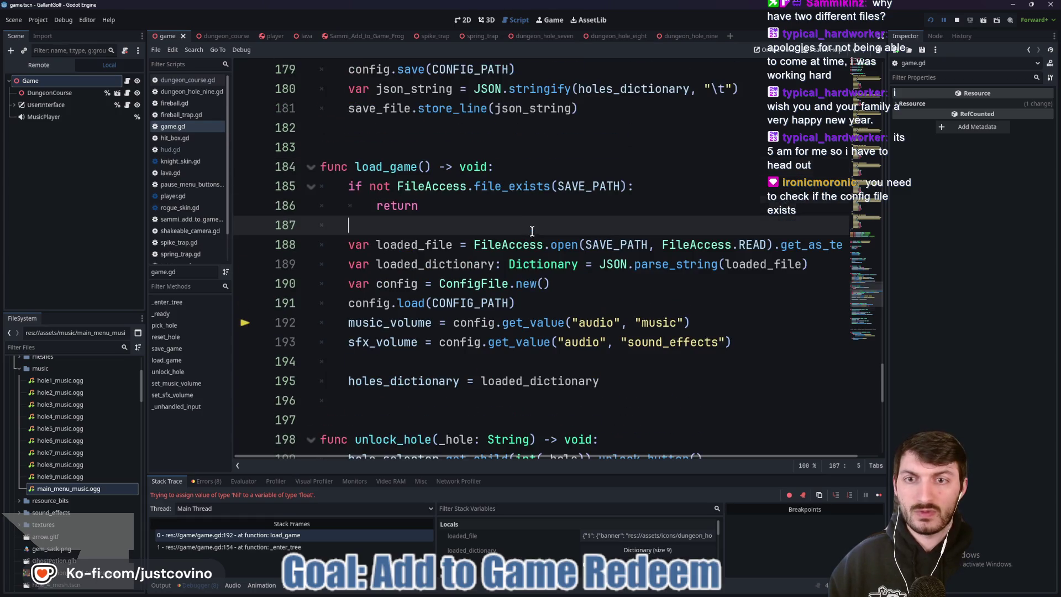
pyautogui.click(959, 21)
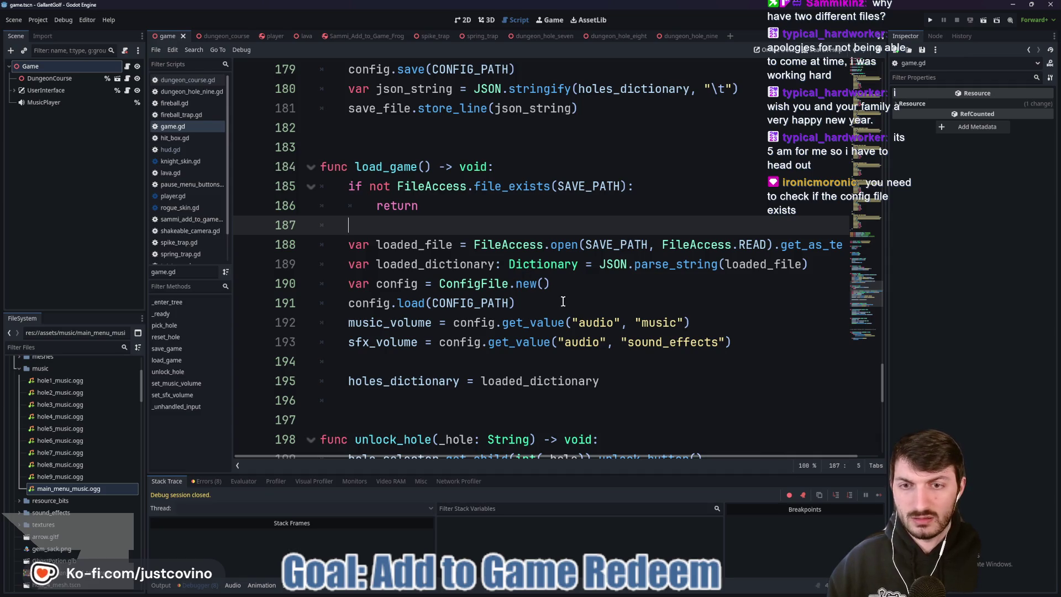
# - Move the ConfigFile load and volume lines below holes_dictionary = loaded_dictionary
pyautogui.moveTo(563, 302); pyautogui.dragTo(289, 290)
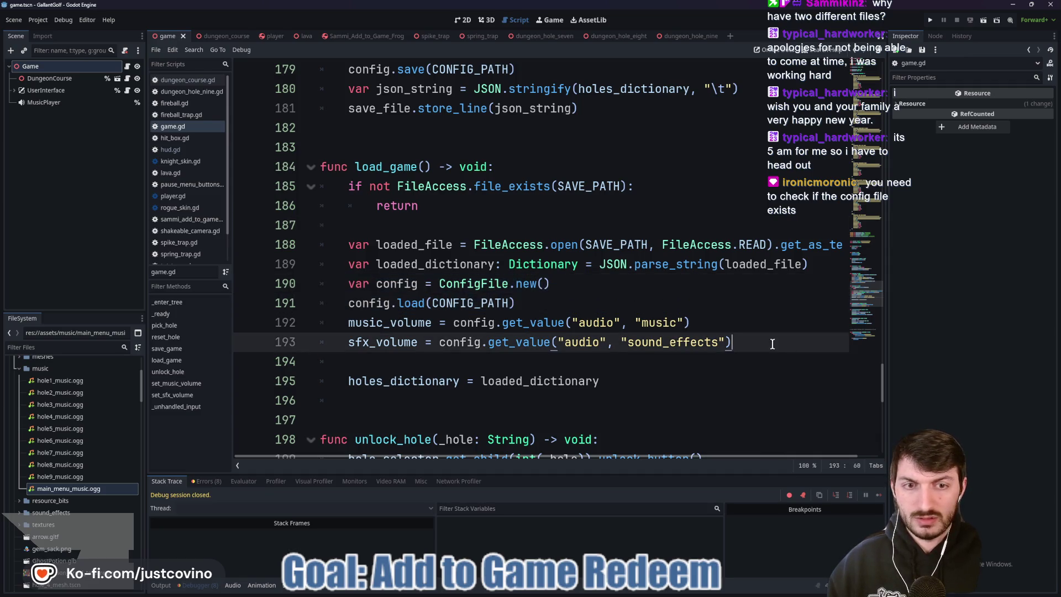
pyautogui.moveTo(733, 342)
pyautogui.mouseDown()
pyautogui.moveTo(284, 301)
pyautogui.moveTo(282, 282)
pyautogui.mouseUp()
pyautogui.hotkey('alt', 'Down')
pyautogui.hotkey('alt', 'Down')
pyautogui.hotkey('alt', 'Down')
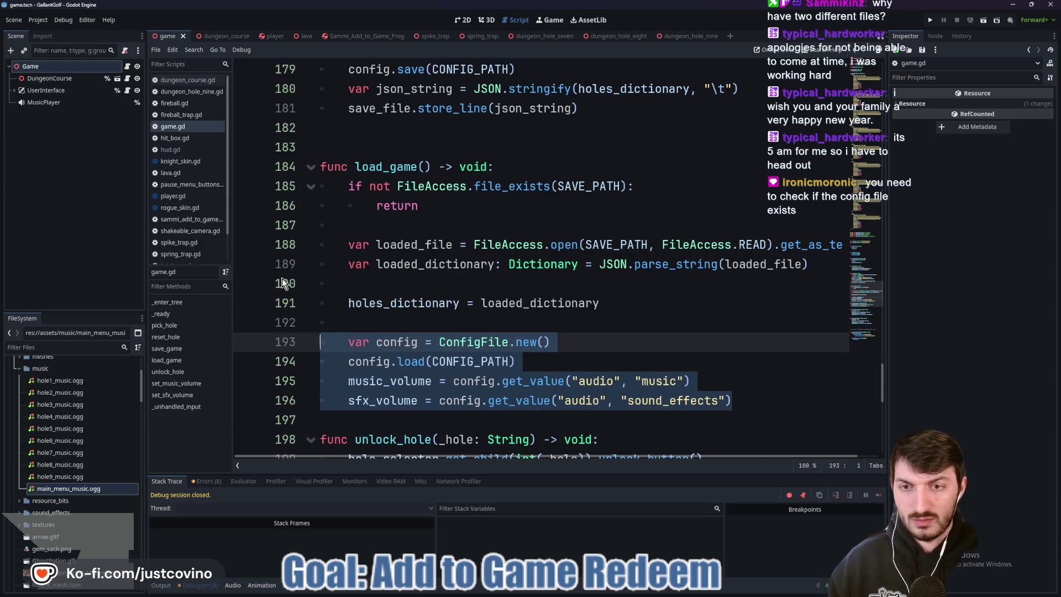
# - Add 'if not FileAccess.file_exists(CONFIG_PATH): return' above the config block
pyautogui.click(392, 322)
pyautogui.press('Return')
pyautogui.write('if not F')
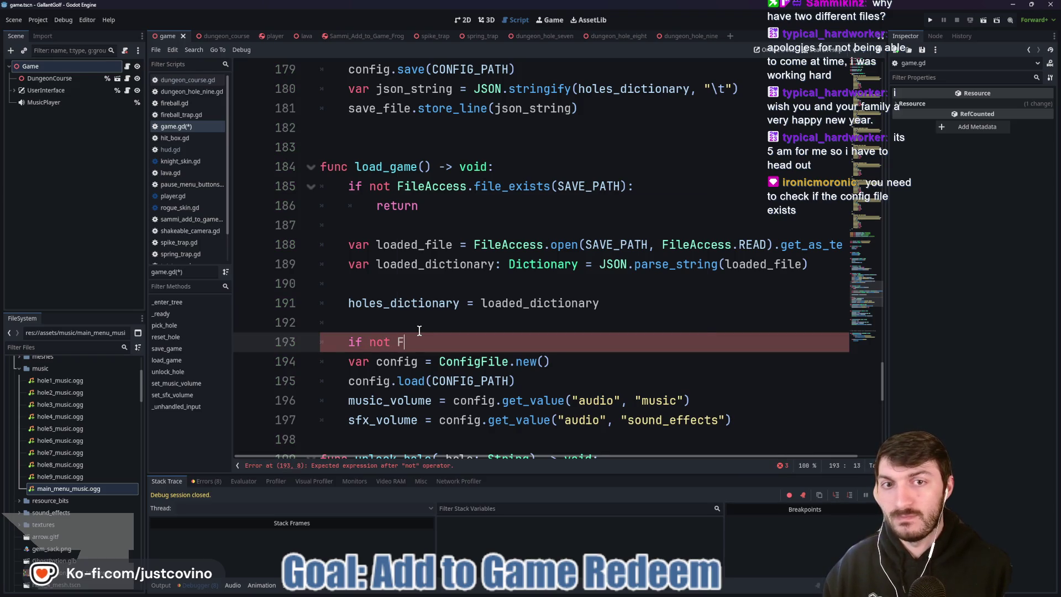
pyautogui.write('ile')
pyautogui.press('Return')
pyautogui.write('.file')
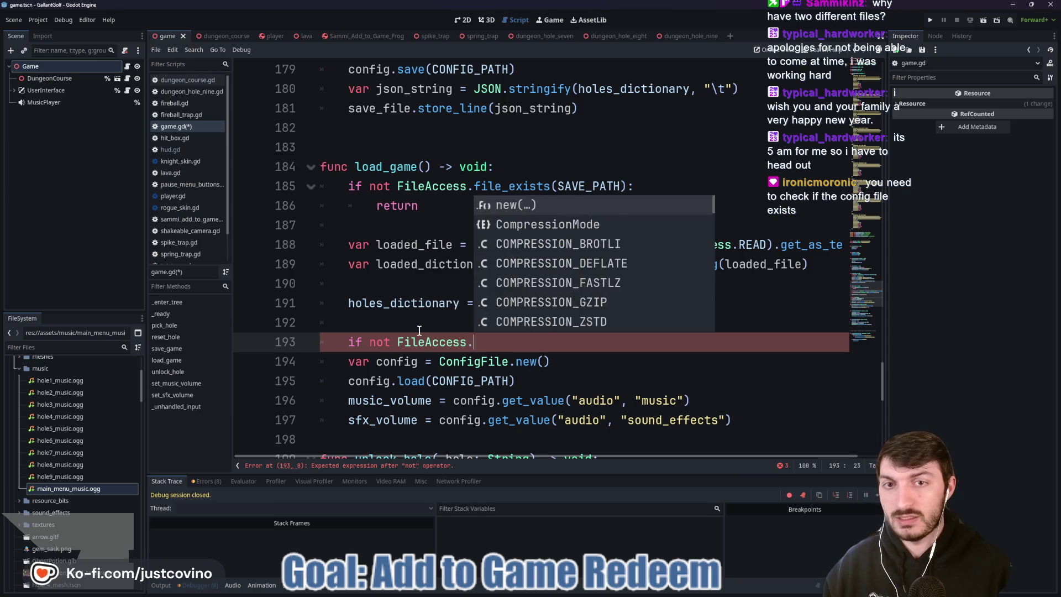
pyautogui.press('Return')
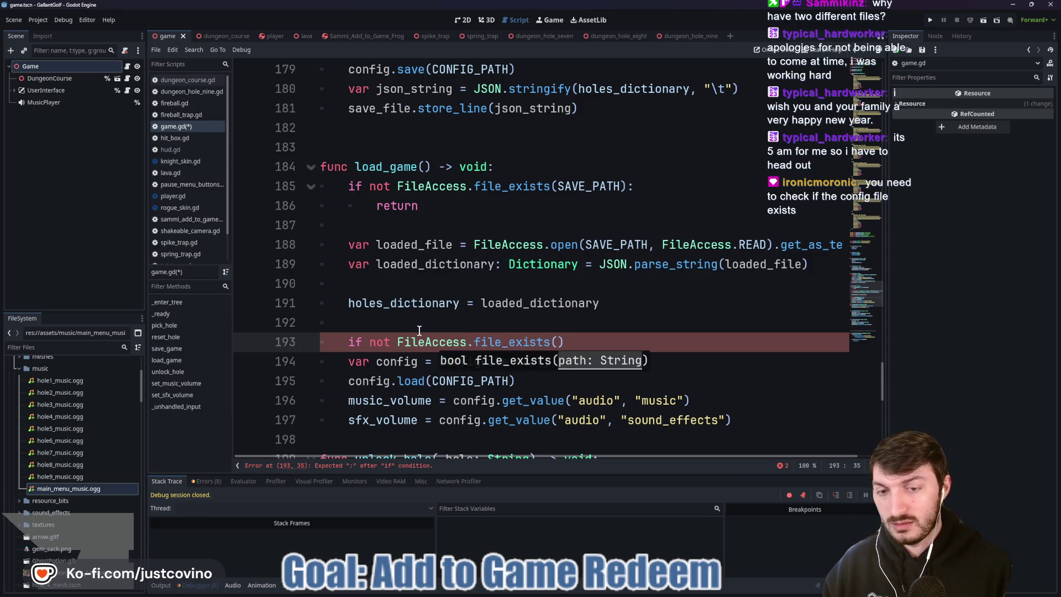
pyautogui.write('CONF')
pyautogui.press('Return')
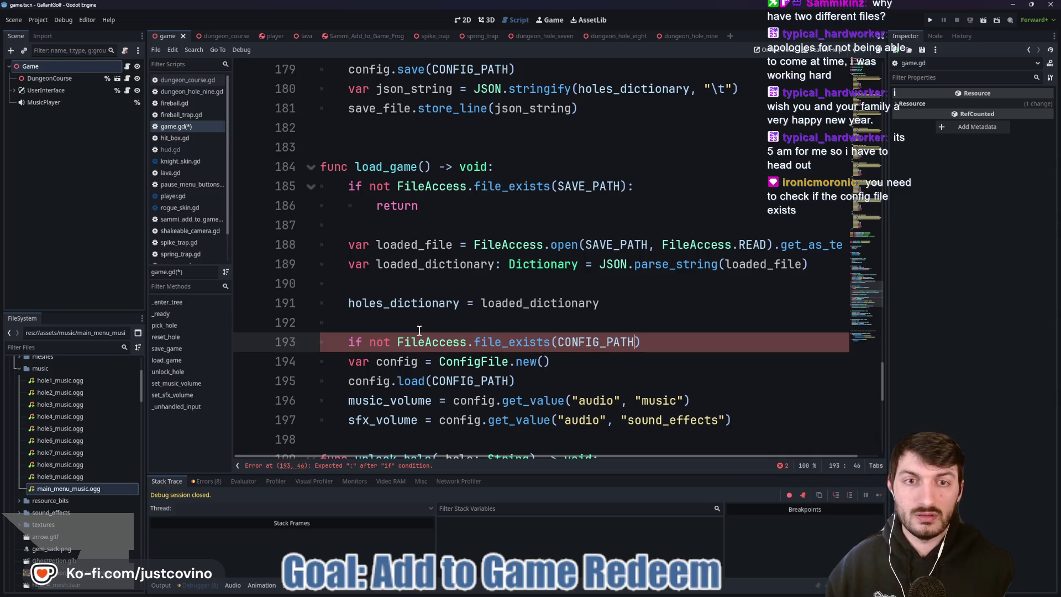
pyautogui.write(': return')
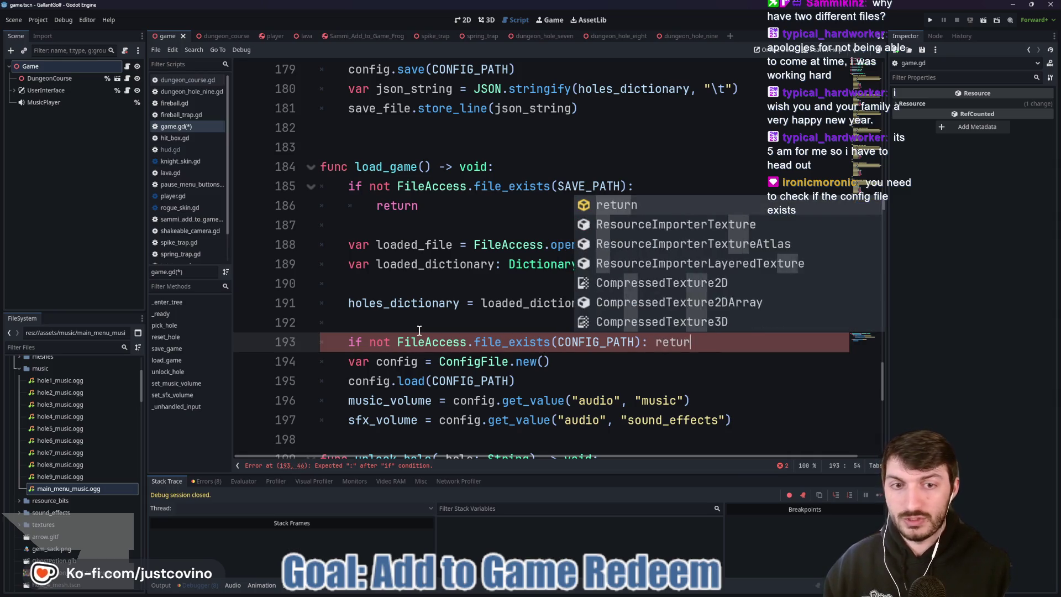
# - Save the script and run the project to test volume loading
pyautogui.hotkey('ctrl', 's')
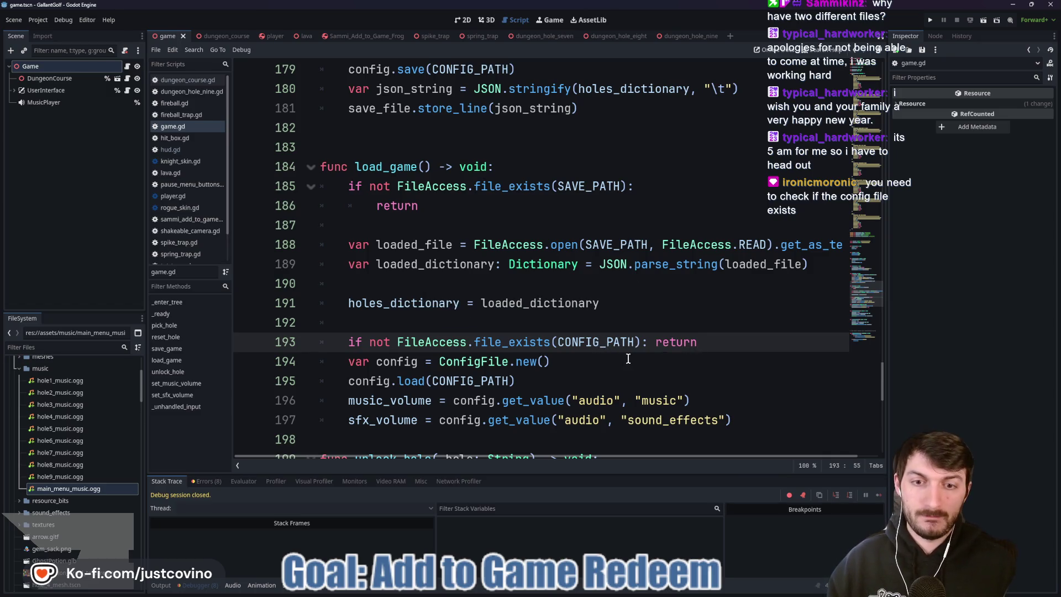
pyautogui.click(629, 360)
pyautogui.click(930, 20)
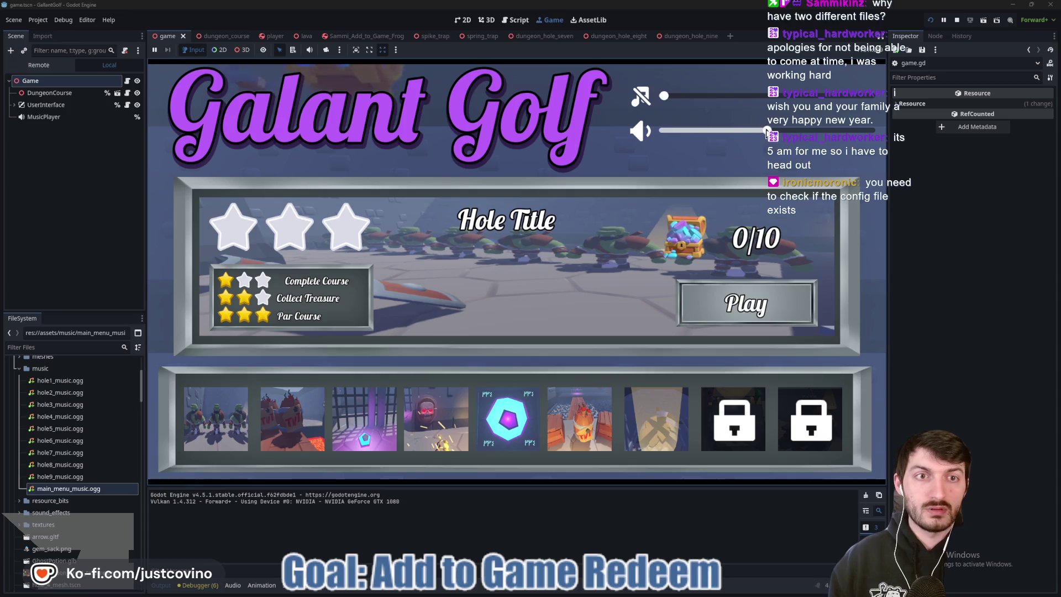
# - Turn the music volume slider down to zero and play the first hole with four shots
pyautogui.moveTo(721, 127); pyautogui.dragTo(664, 131)
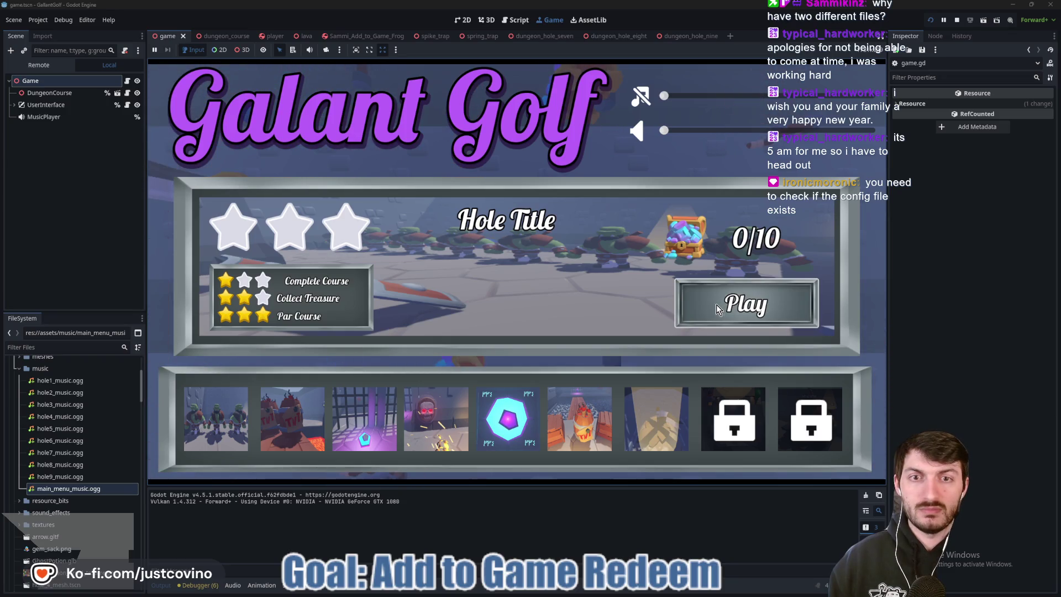
pyautogui.click(717, 304)
pyautogui.click(509, 352)
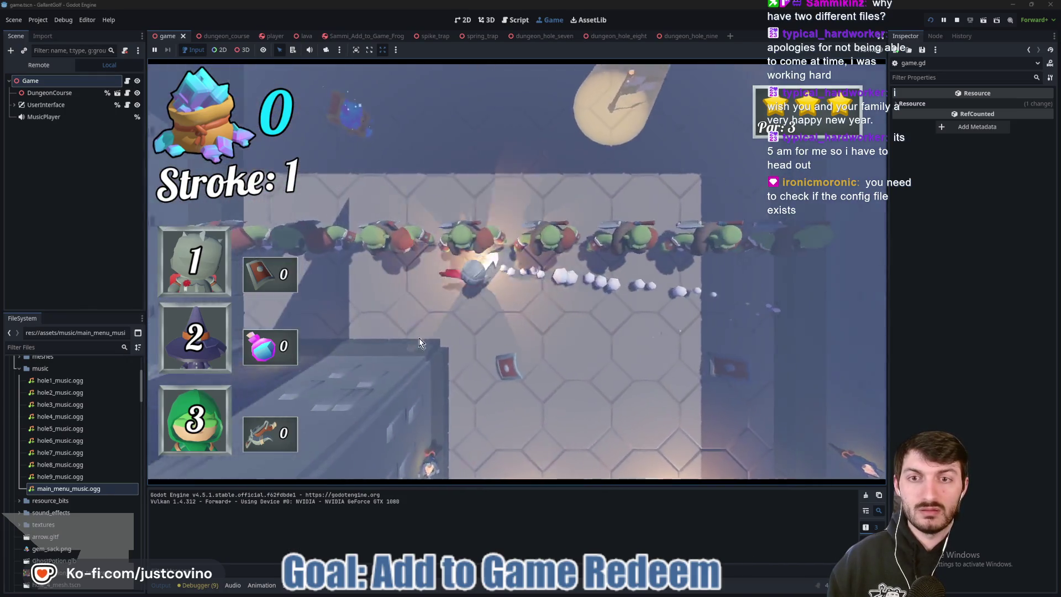
pyautogui.click(418, 337)
pyautogui.click(390, 364)
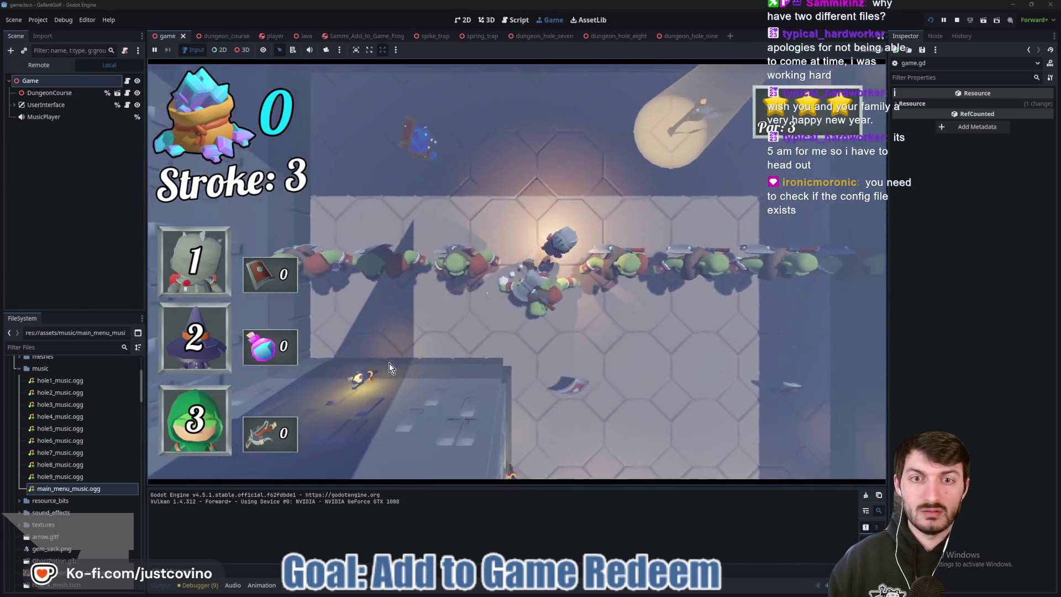
pyautogui.click(568, 301)
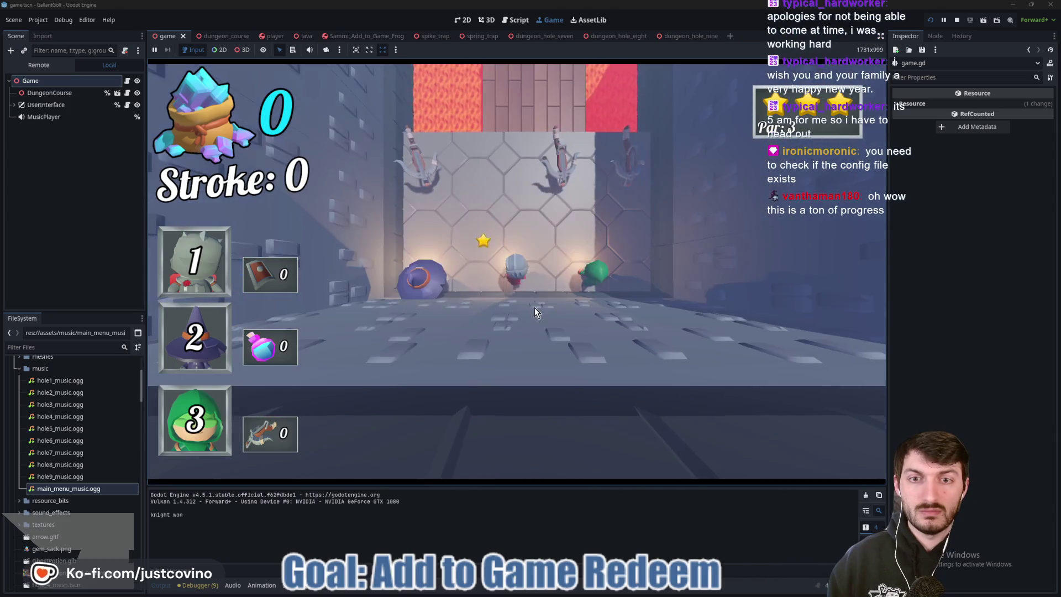
# - Stop the game, relaunch it to check the saved music volume, then stop again
pyautogui.click(957, 22)
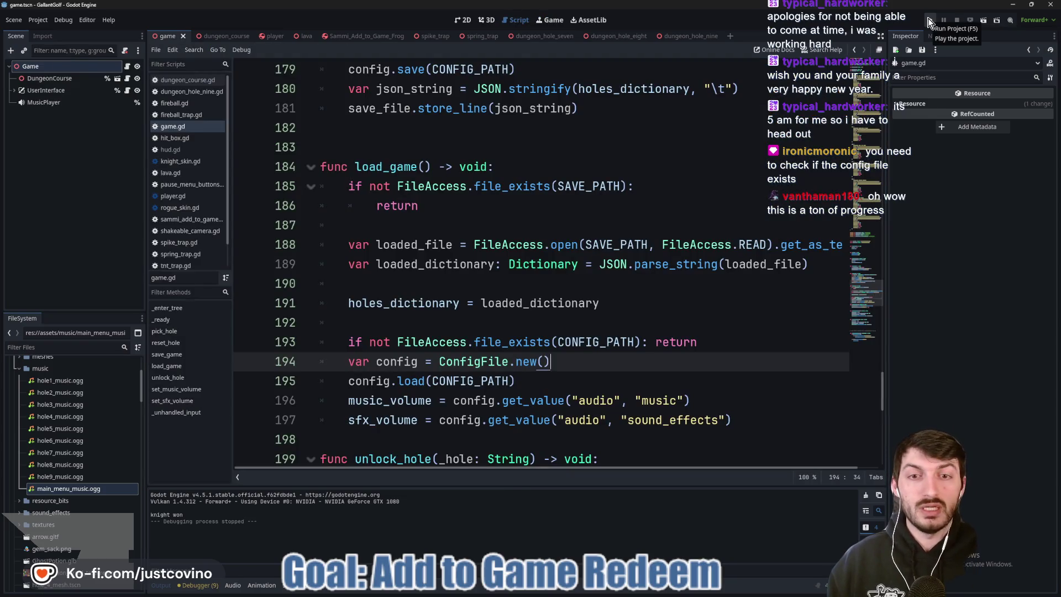
pyautogui.click(930, 21)
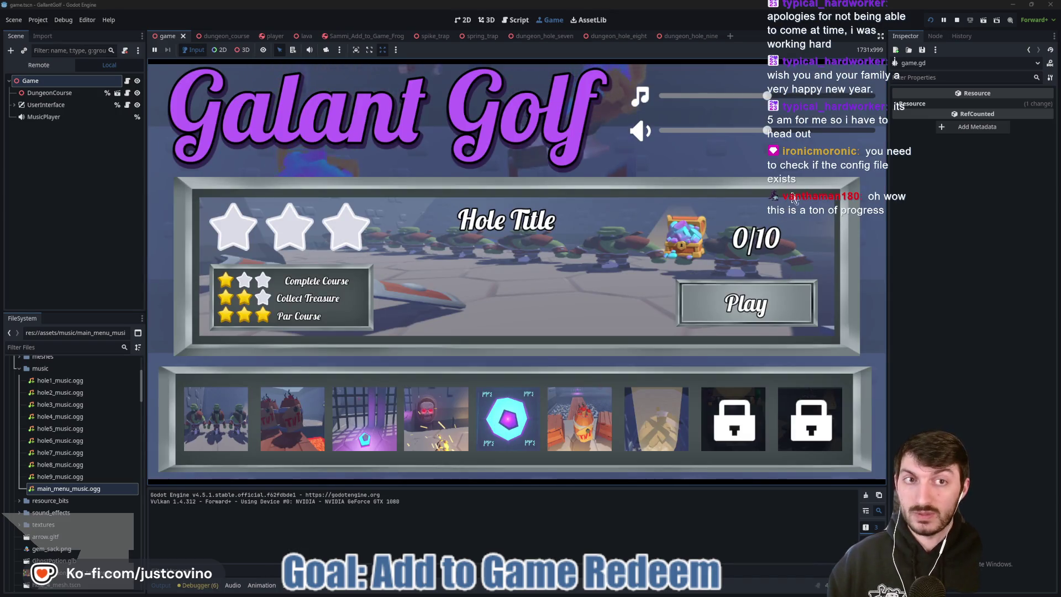
pyautogui.click(953, 23)
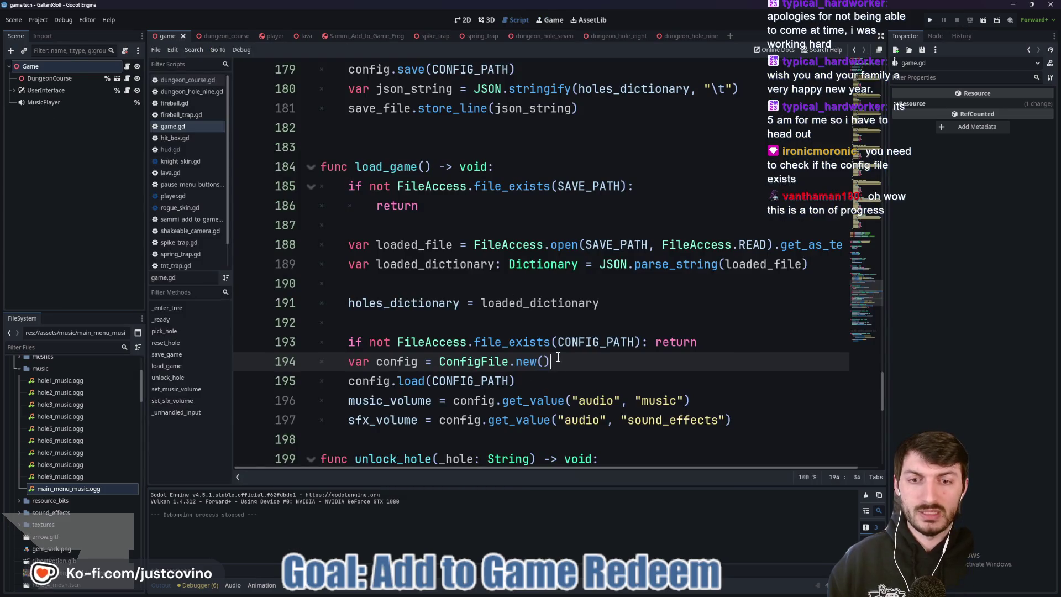
# - Open the GallantGolf user data folder from the Project menu, dismissing the accidental Find in Files
pyautogui.scroll(-2, 561, 339)
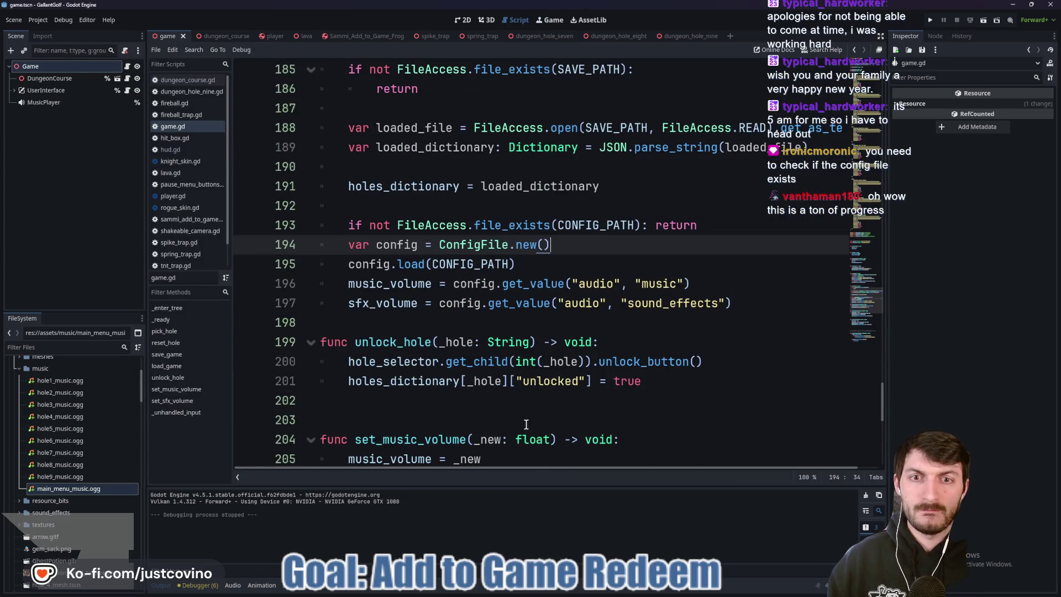
pyautogui.click(38, 20)
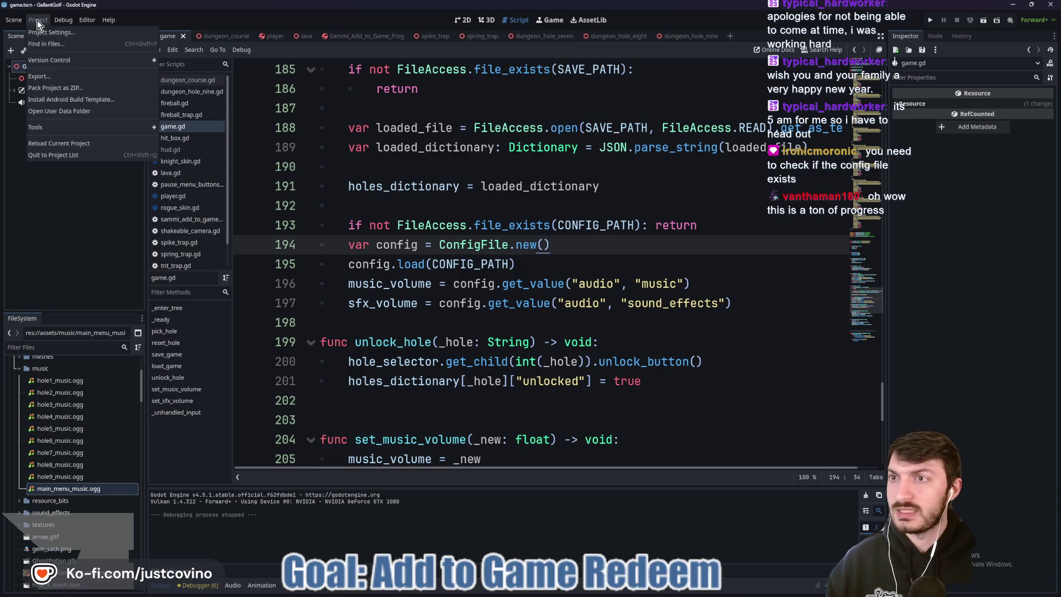
pyautogui.click(58, 45)
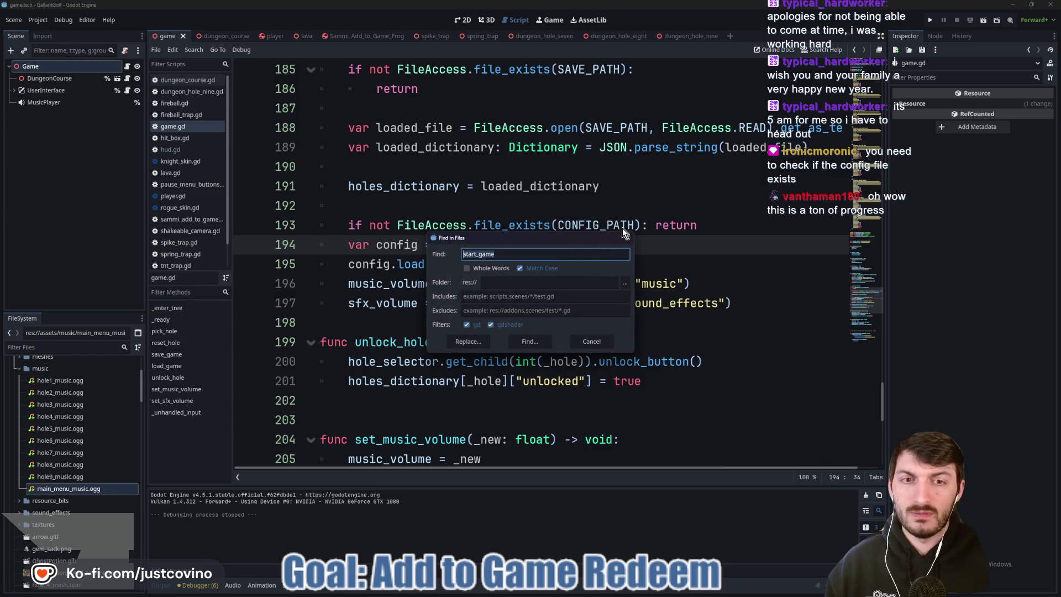
pyautogui.press('Escape')
pyautogui.click(37, 19)
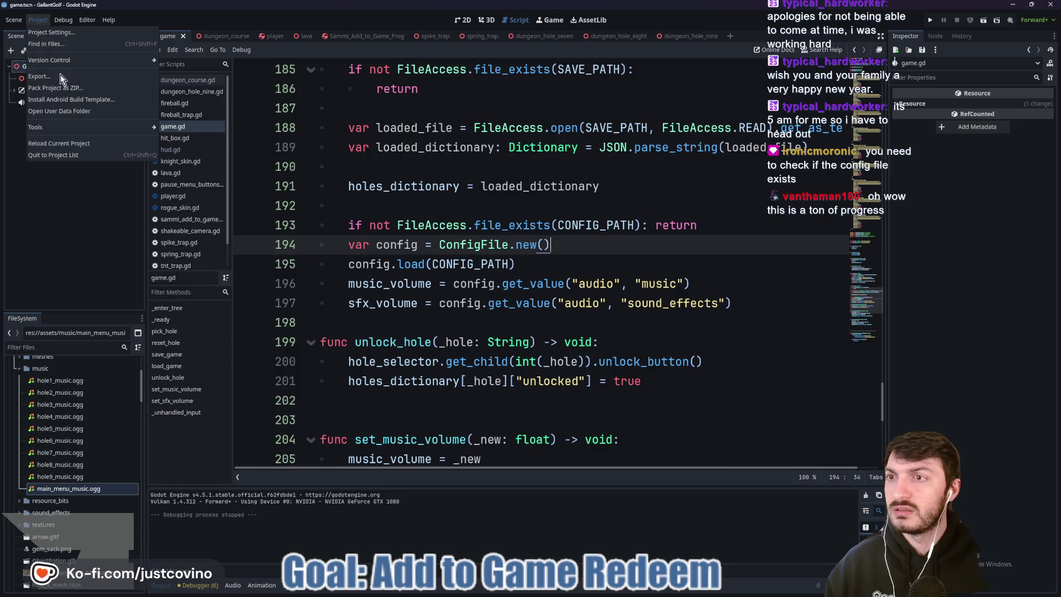
pyautogui.click(75, 110)
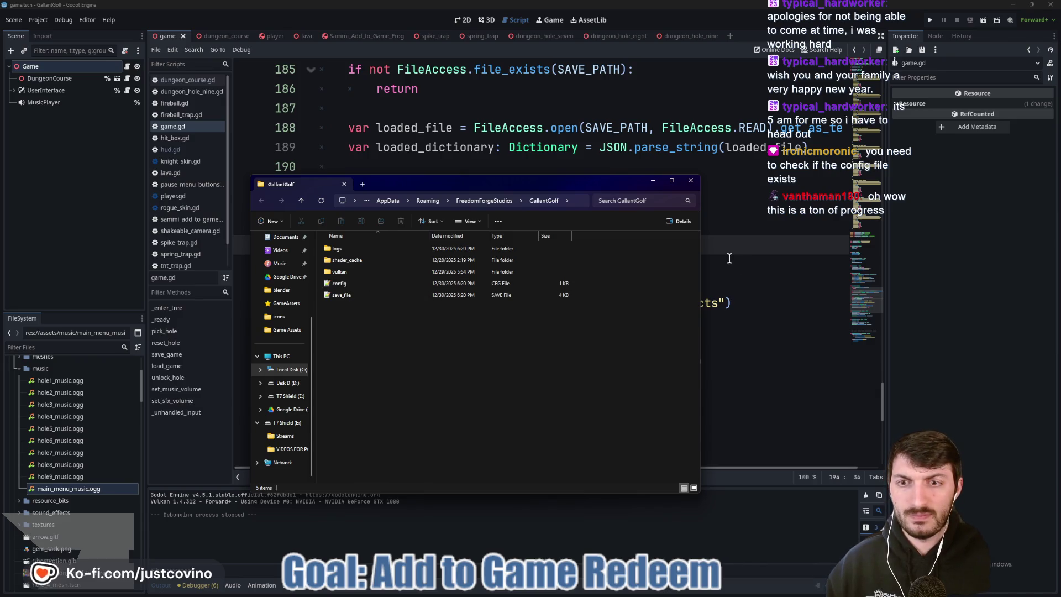
# - View config in Notepad++ to confirm music=0.0 and sound_effects=0.0, then return to game.gd
pyautogui.click(343, 284)
pyautogui.press('Return')
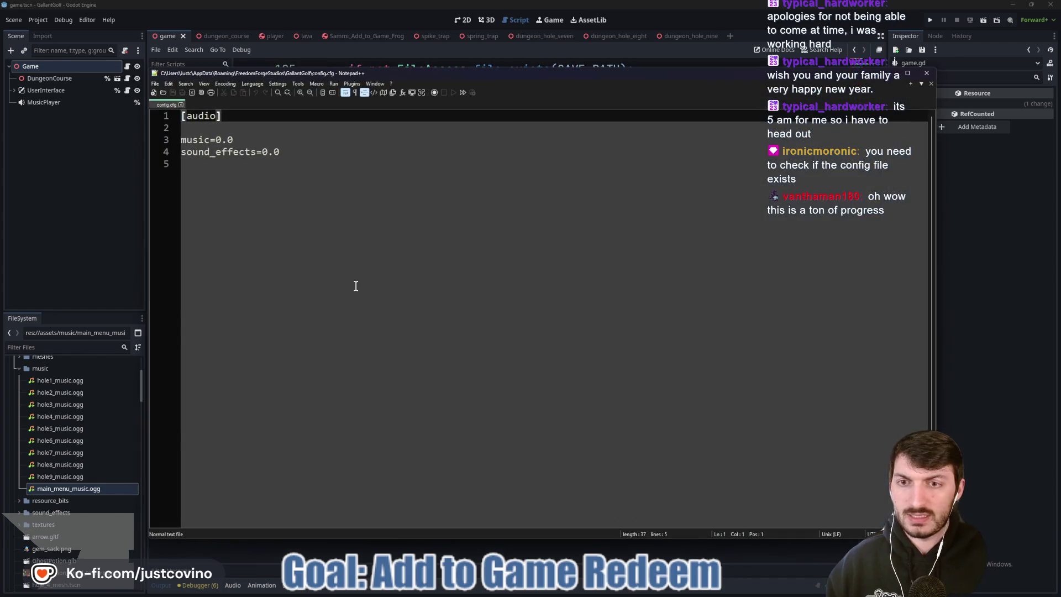
pyautogui.click(180, 105)
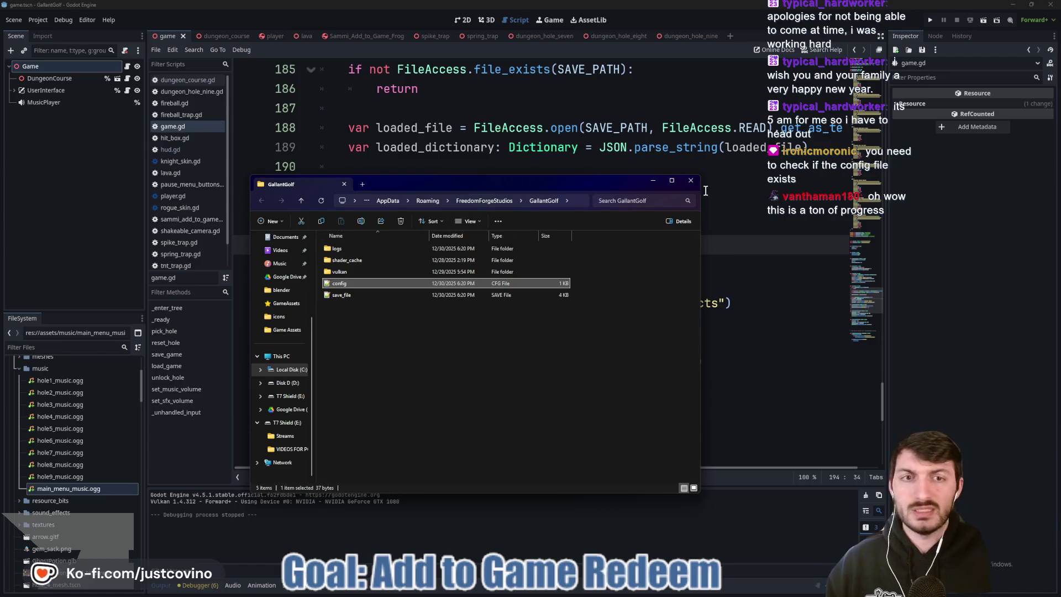
pyautogui.click(738, 219)
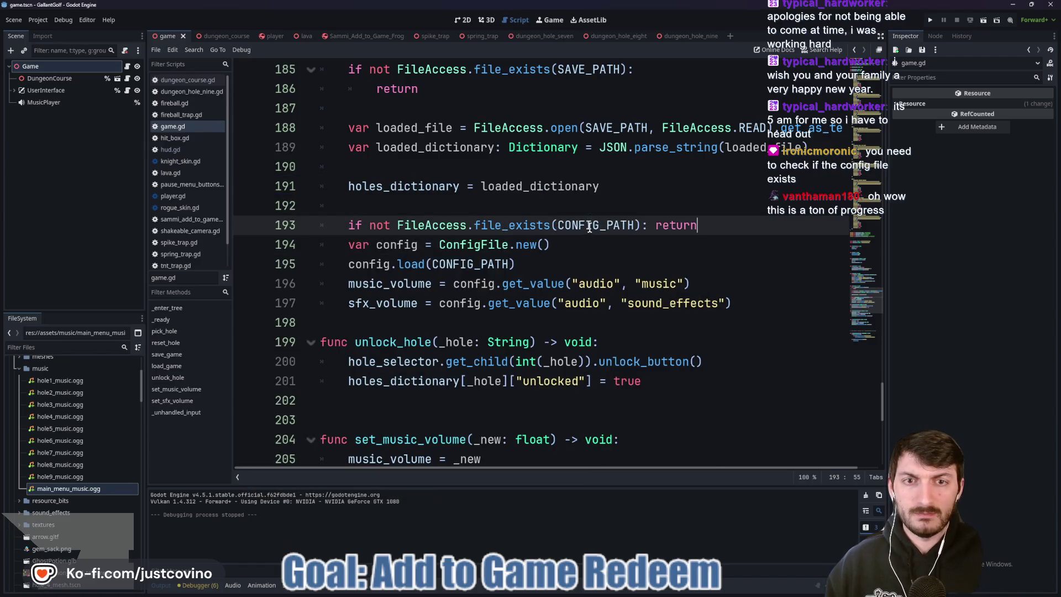
pyautogui.scroll(10, 589, 227)
pyautogui.scroll(-10, 602, 297)
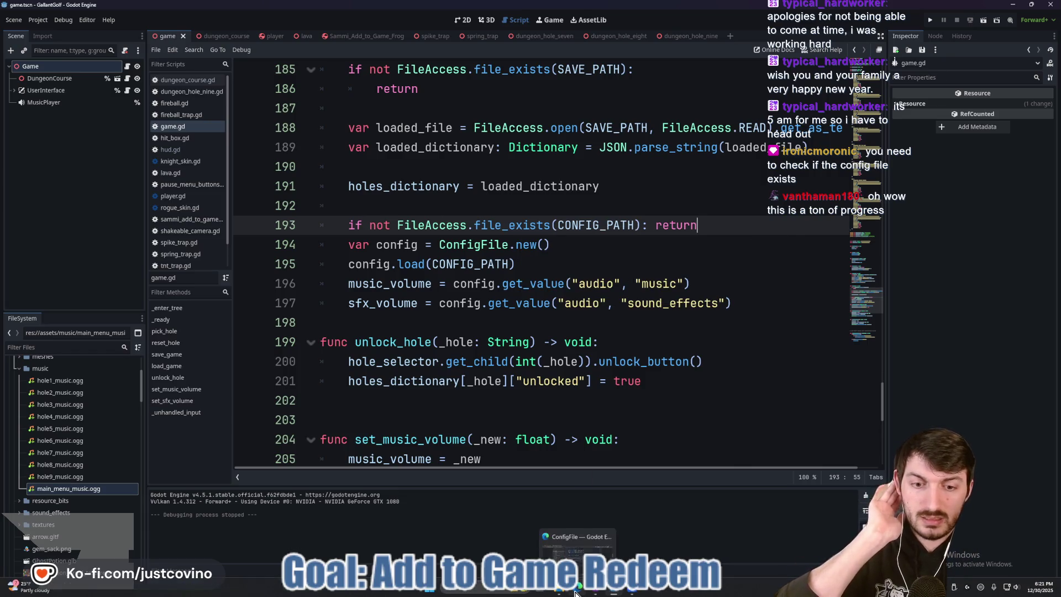
pyautogui.click(578, 586)
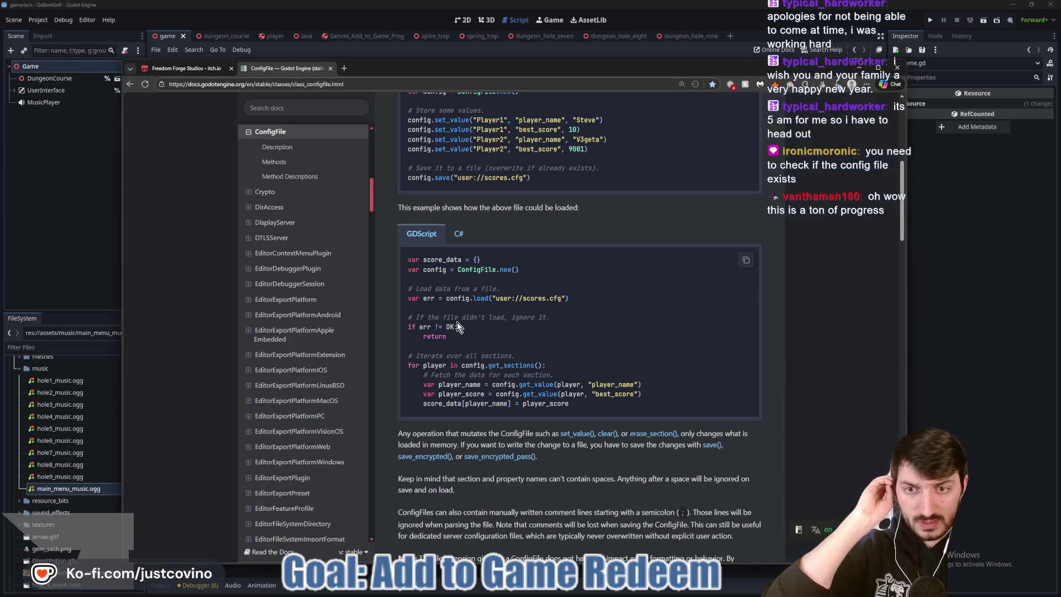
pyautogui.click(996, 298)
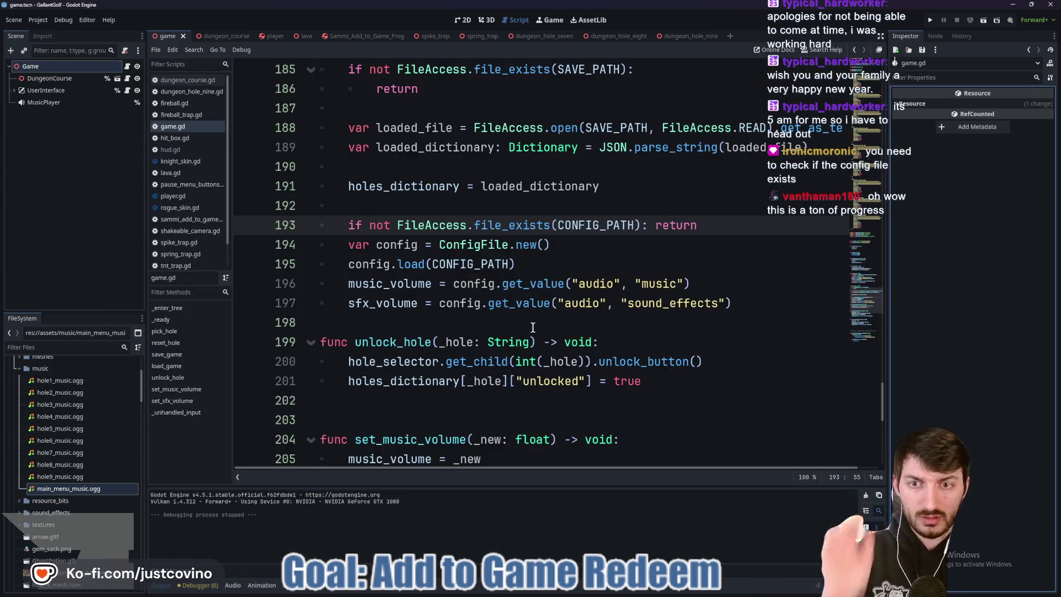
# - Write 'var err = config.load(CONFIG_PATH)' and move it below the ConfigFile.new() line
pyautogui.moveTo(729, 223); pyautogui.dragTo(335, 226)
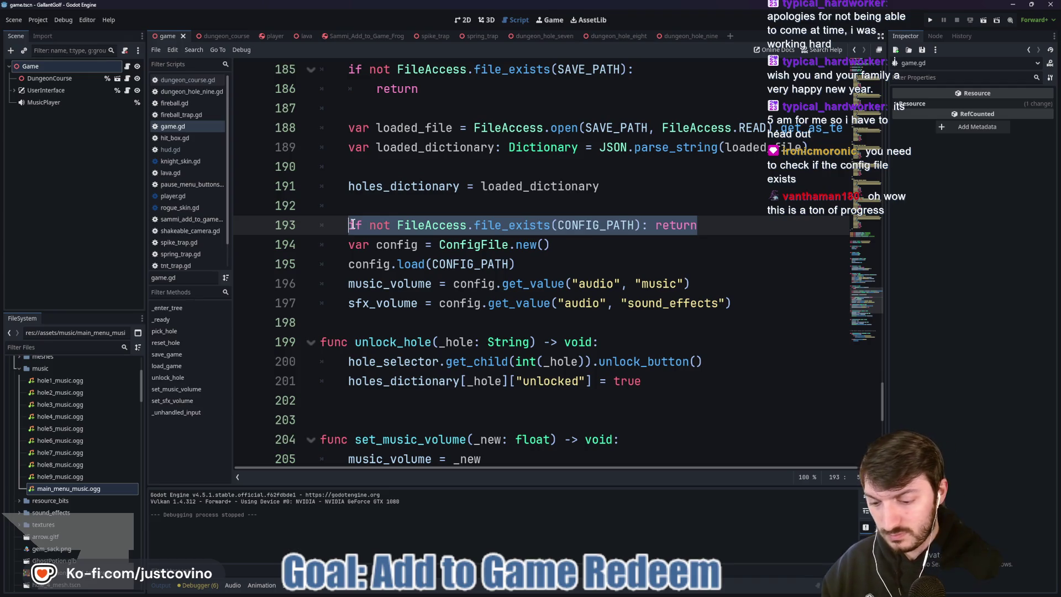
pyautogui.write('var err = con')
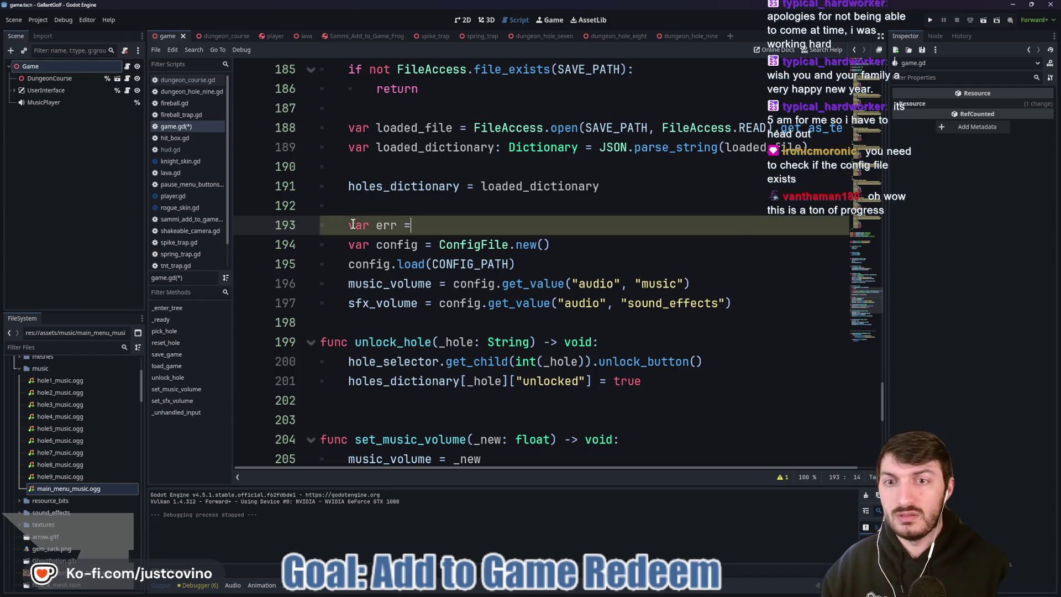
pyautogui.press('Return')
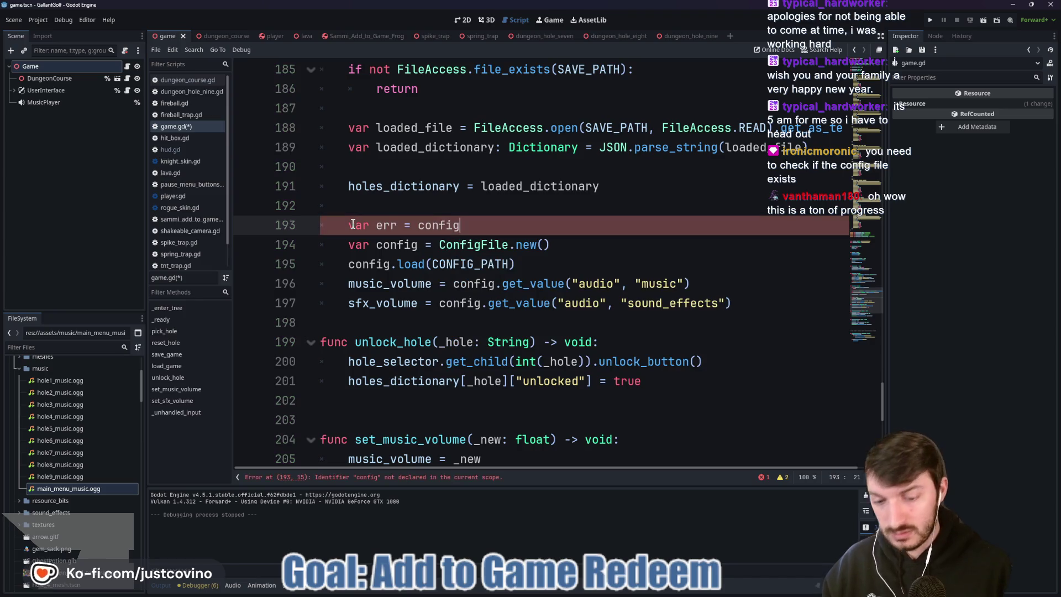
pyautogui.write('.load')
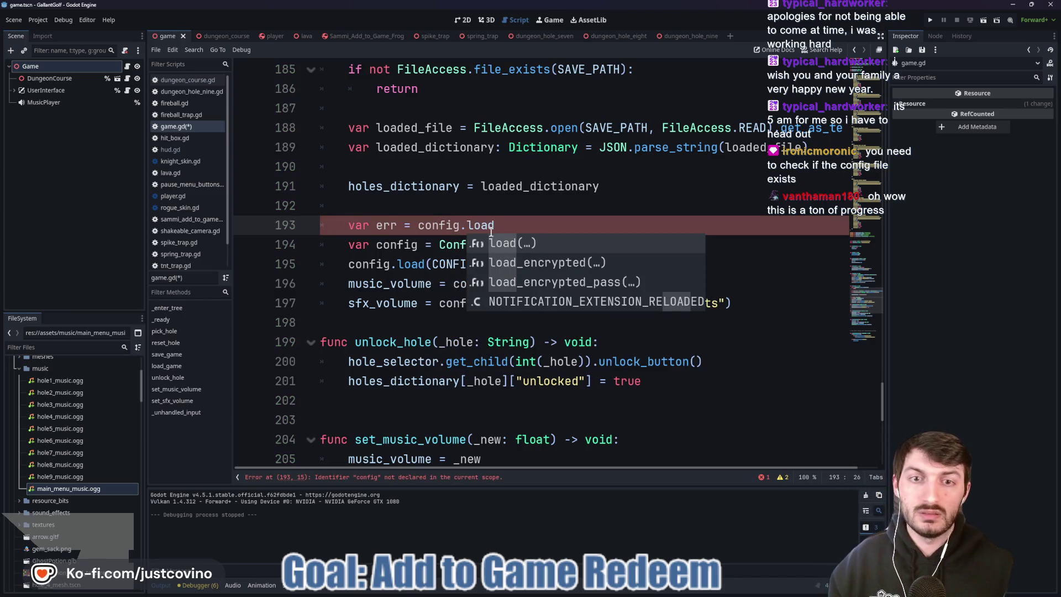
pyautogui.press('Return')
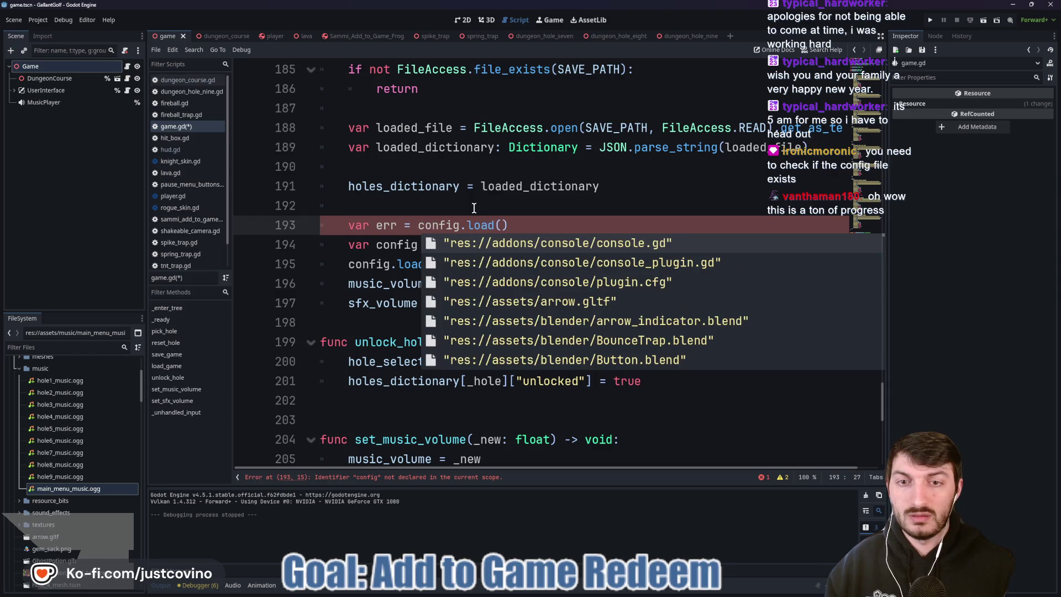
pyautogui.write('CONFIG')
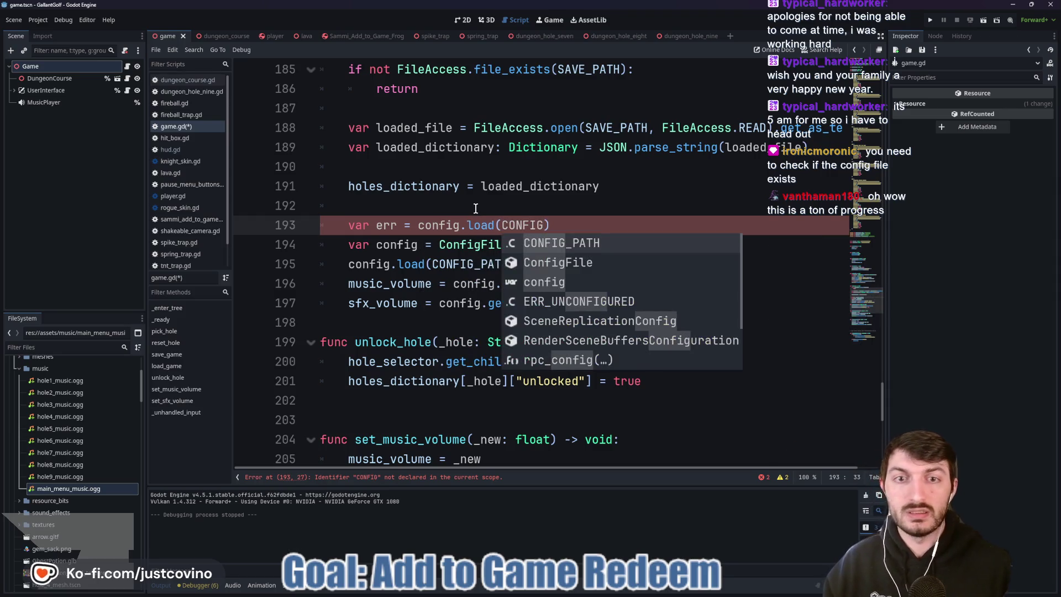
pyautogui.press('Return')
pyautogui.moveTo(632, 228); pyautogui.dragTo(318, 227)
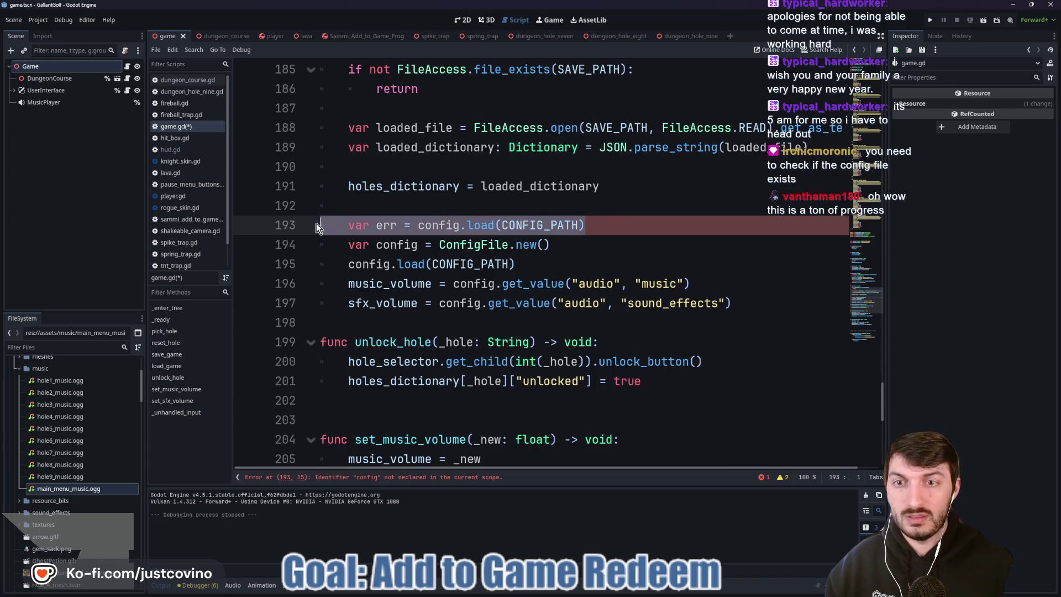
pyautogui.hotkey('alt', 'Down')
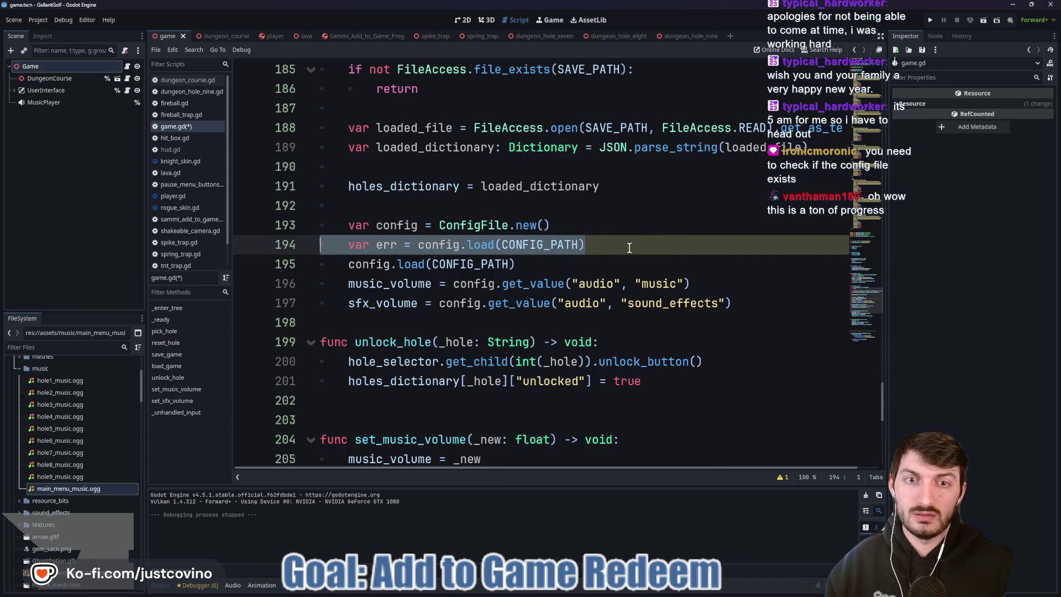
# - Add 'if err != OK: return' after the err line and save game.gd
pyautogui.click(629, 247)
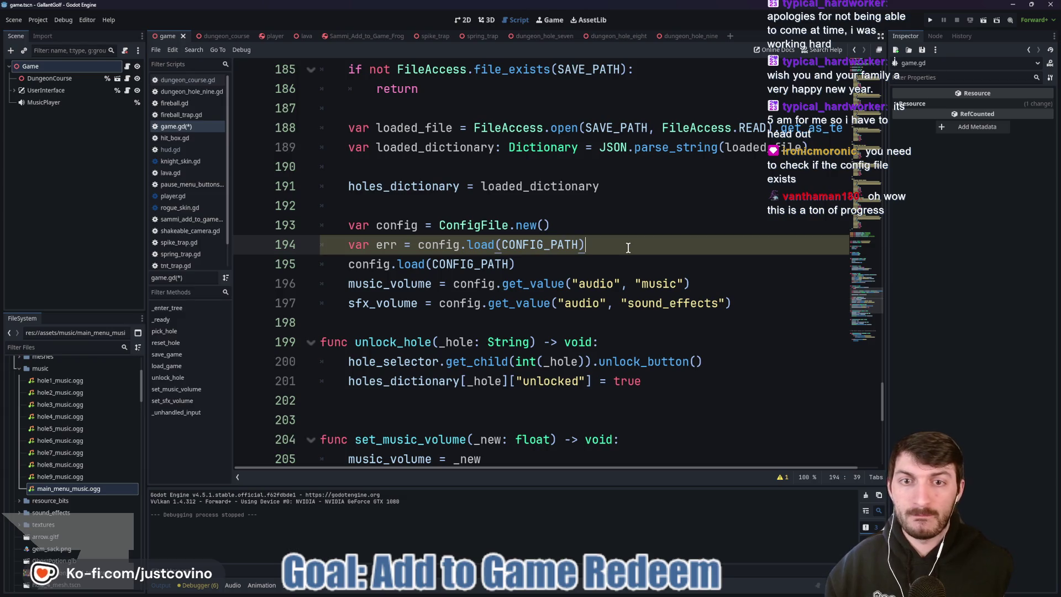
pyautogui.press('Return')
pyautogui.press('Return')
pyautogui.press('Up')
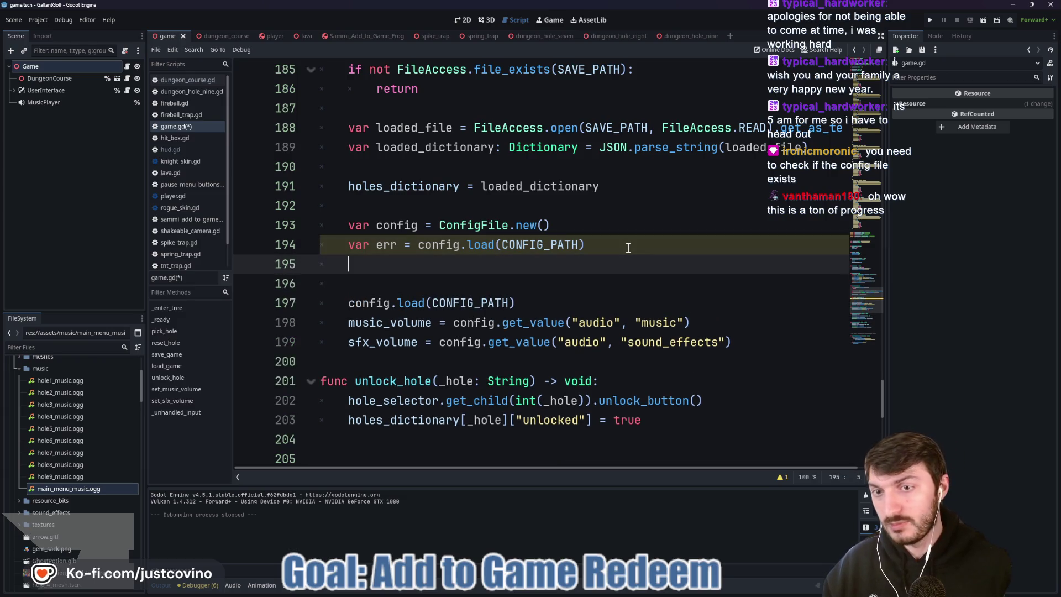
pyautogui.write('if !err')
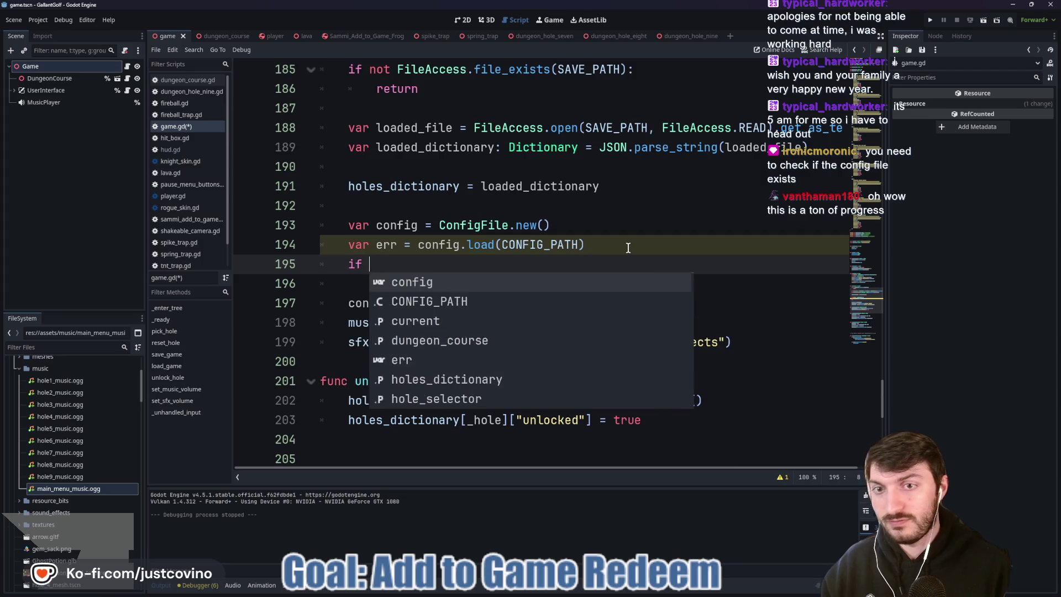
pyautogui.click(575, 591)
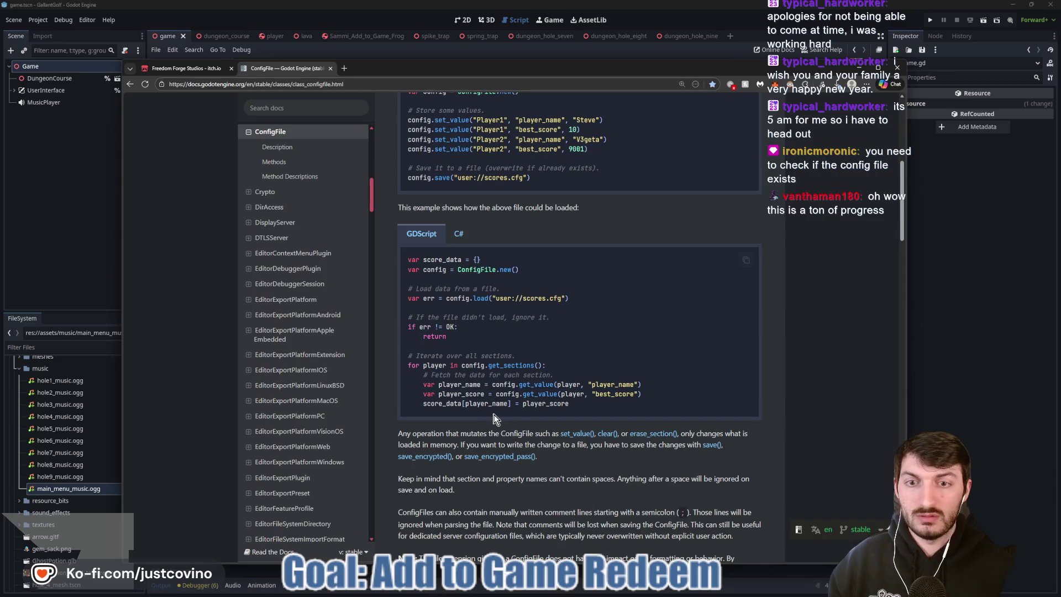
pyautogui.click(575, 591)
pyautogui.press('BackSpace')
pyautogui.press('BackSpace')
pyautogui.press('BackSpace')
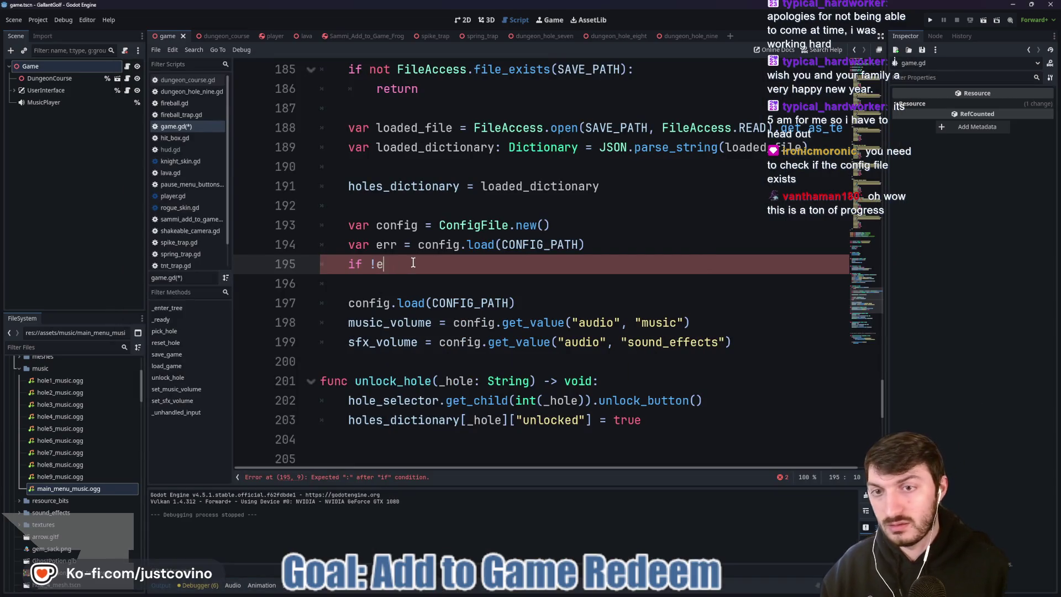
pyautogui.write('err !=')
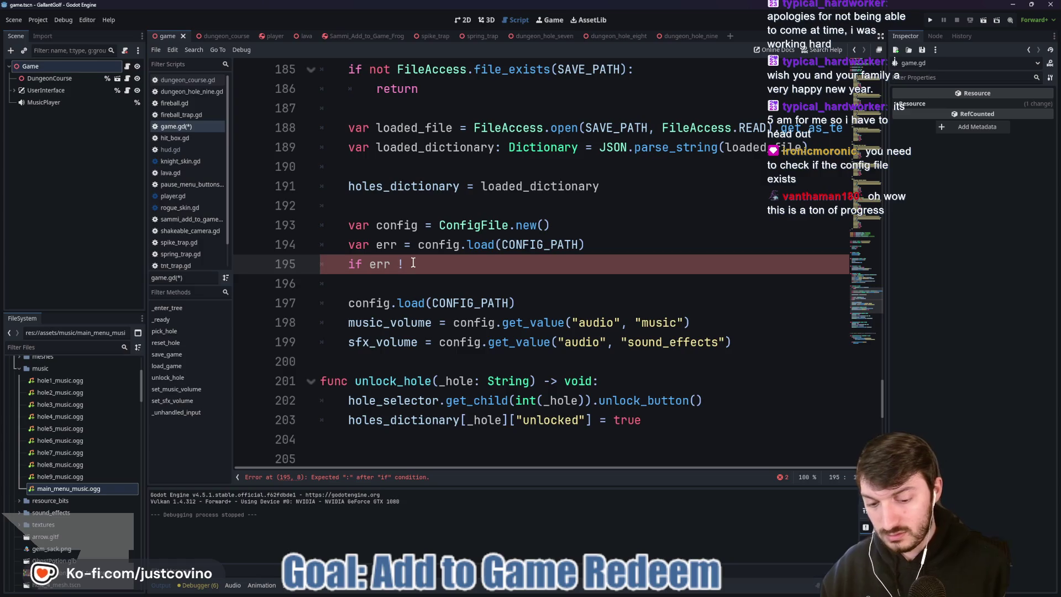
pyautogui.write(' OK"')
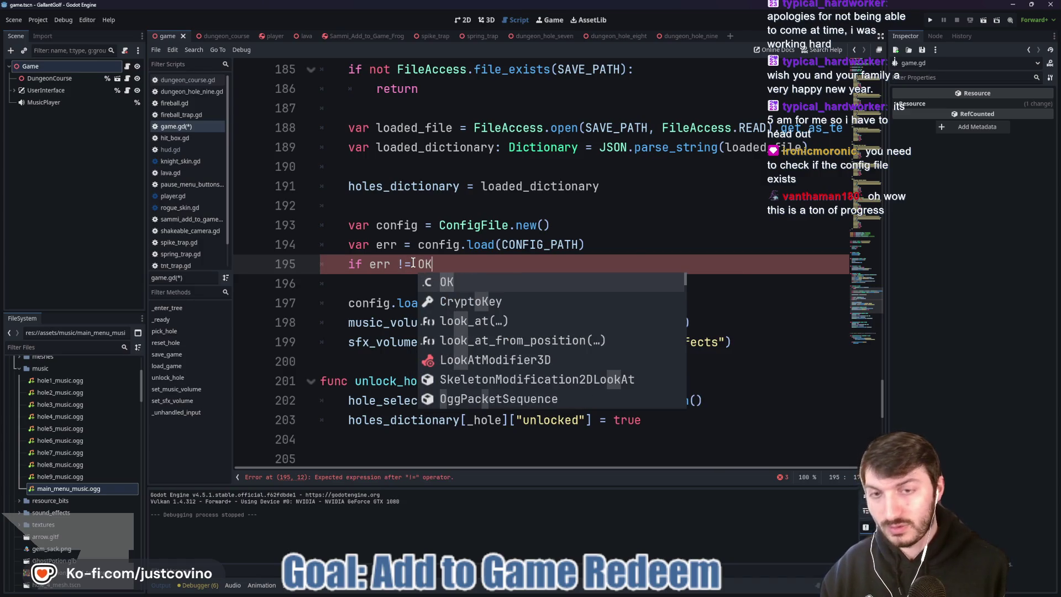
pyautogui.press('BackSpace')
pyautogui.write(': return')
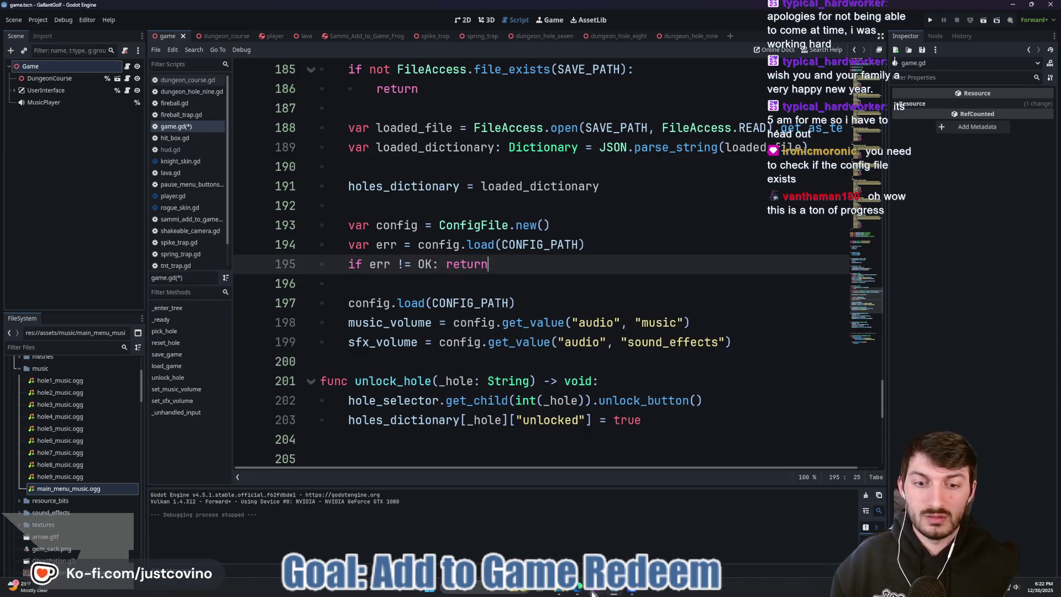
pyautogui.hotkey('alt', 'Tab')
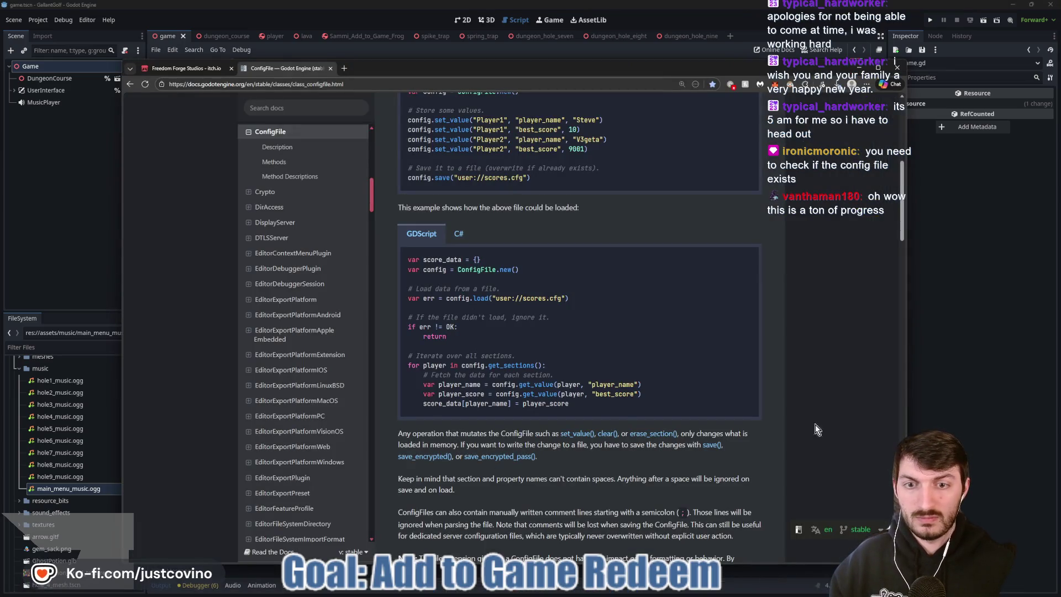
pyautogui.hotkey('alt', 'Tab')
pyautogui.click(529, 284)
pyautogui.hotkey('ctrl', 's')
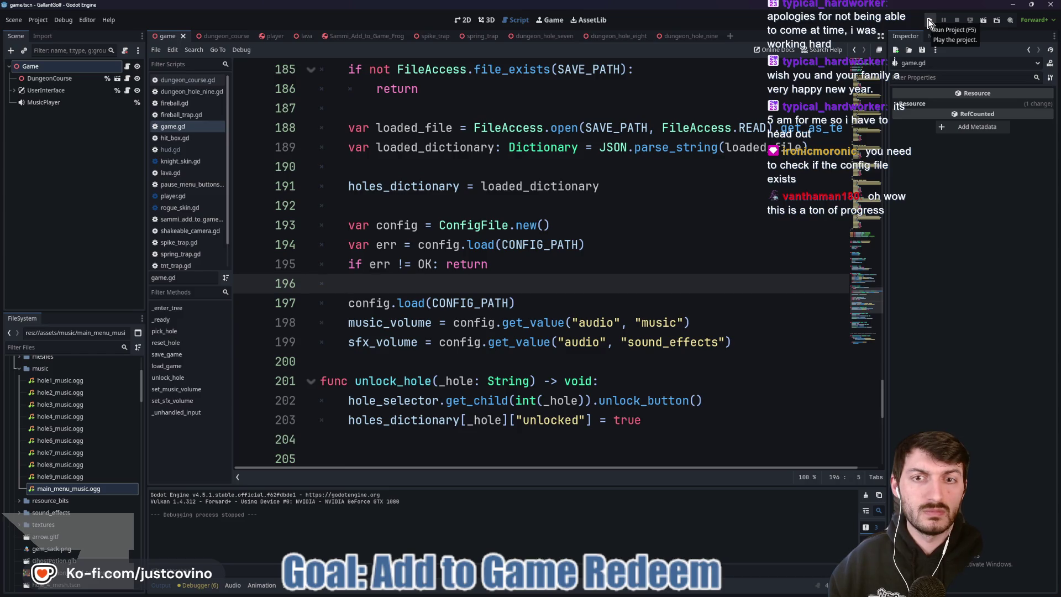
# - Delete the redundant config.load(CONFIG_PATH) line, save game.gd, and start a test run
pyautogui.click(426, 361)
pyautogui.press('Return')
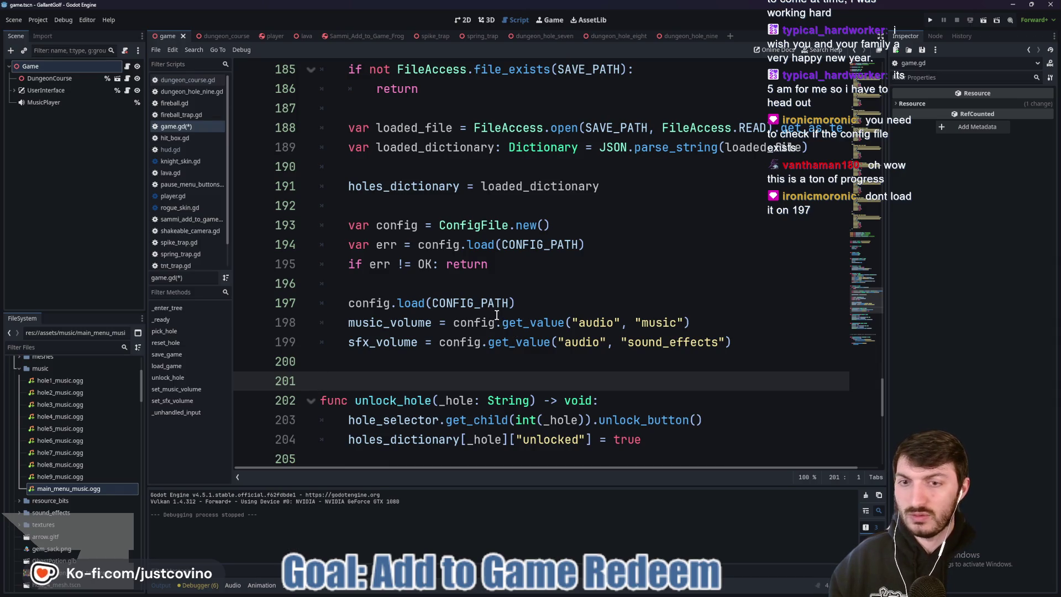
pyautogui.click(343, 302)
pyautogui.click(290, 302)
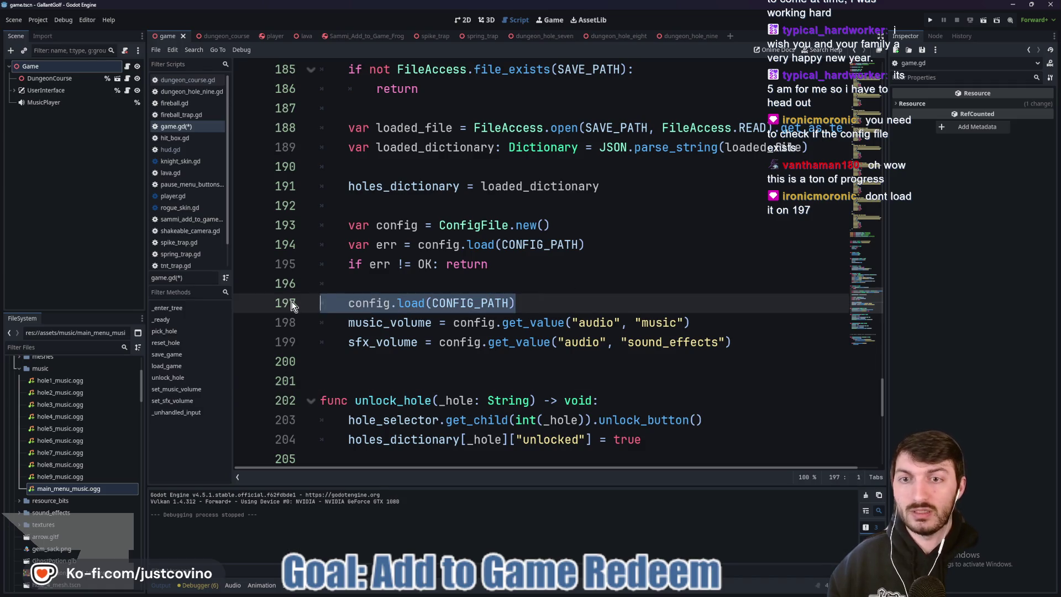
pyautogui.press('BackSpace')
pyautogui.press('BackSpace')
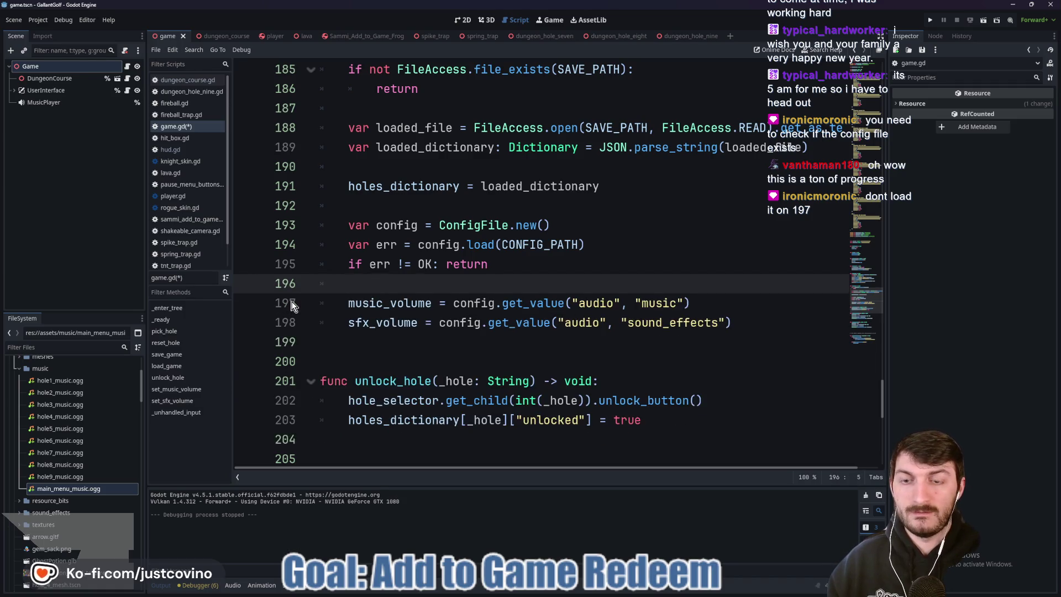
pyautogui.hotkey('ctrl', 's')
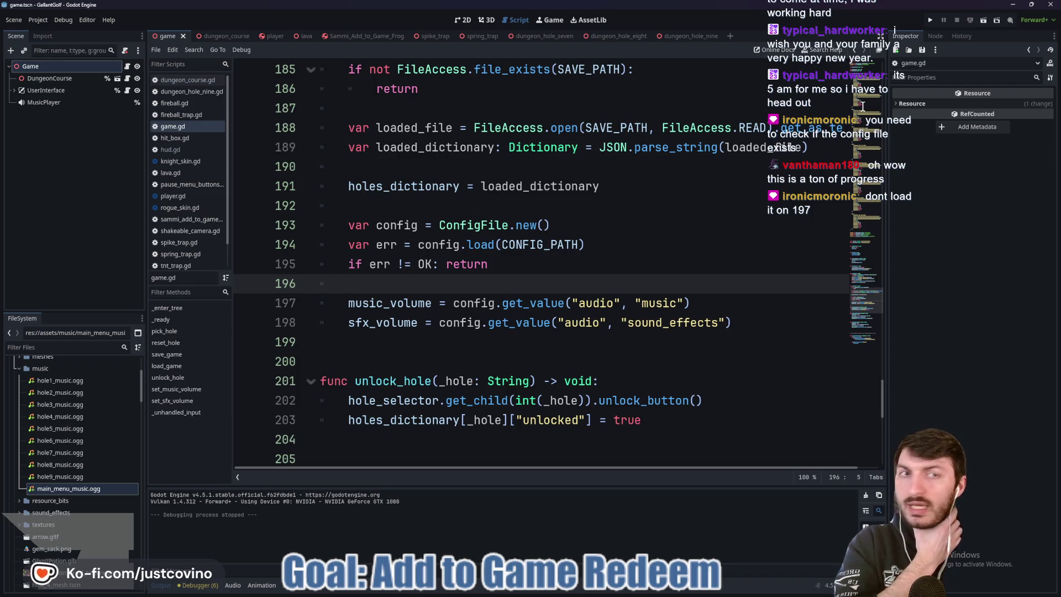
pyautogui.click(928, 21)
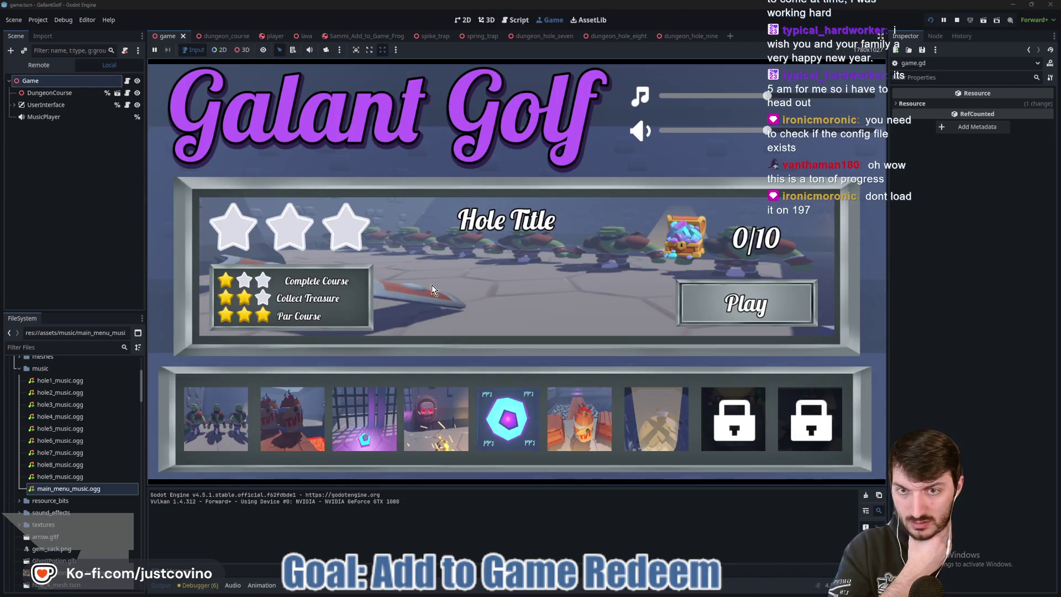
pyautogui.moveTo(767, 130); pyautogui.dragTo(664, 130)
pyautogui.moveTo(767, 95); pyautogui.dragTo(663, 96)
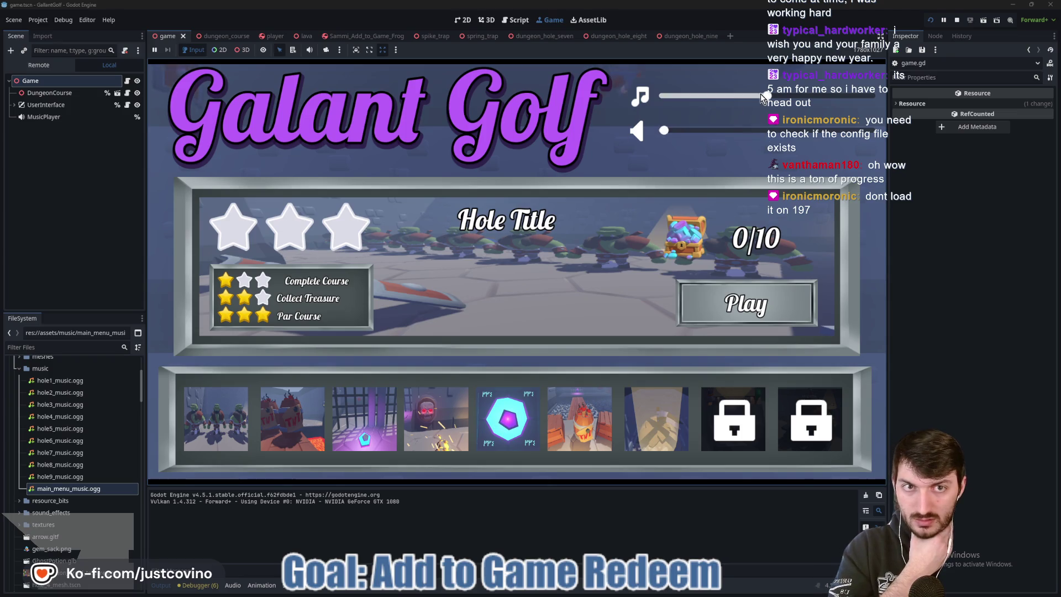
pyautogui.click(209, 418)
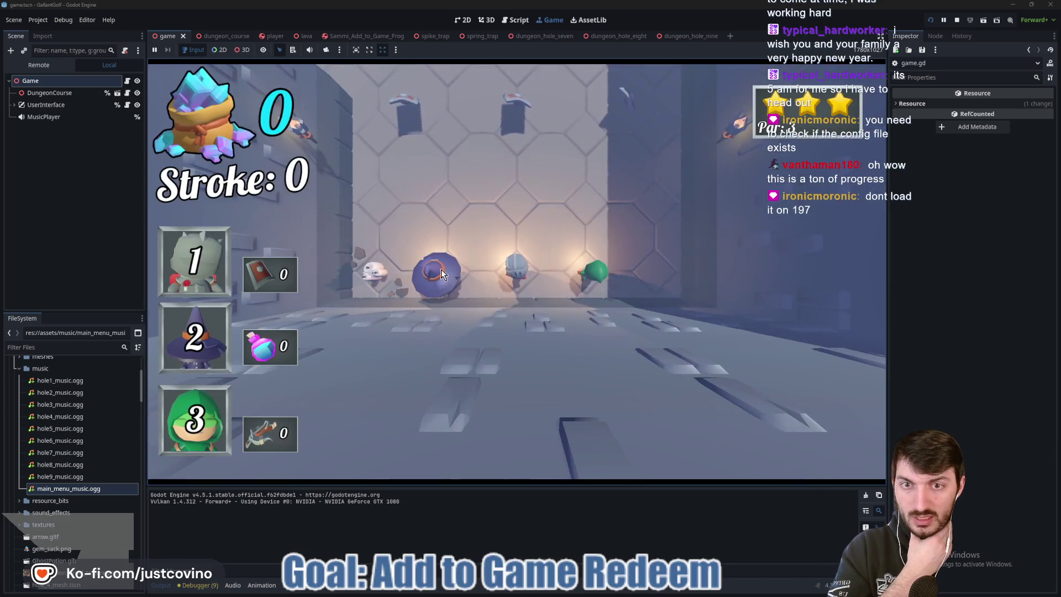
pyautogui.click(530, 339)
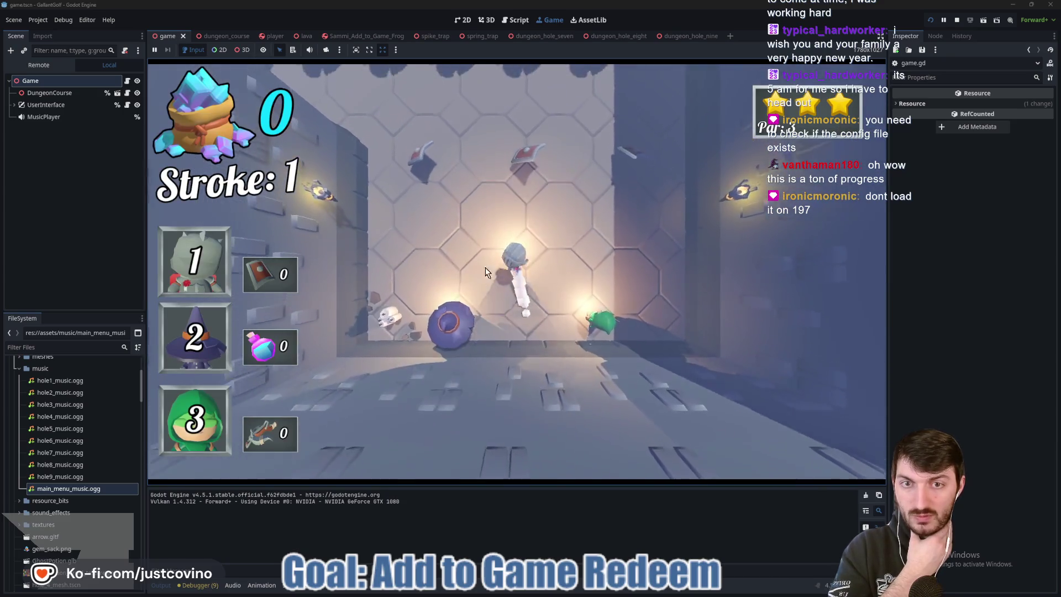
pyautogui.click(528, 260)
pyautogui.click(528, 260)
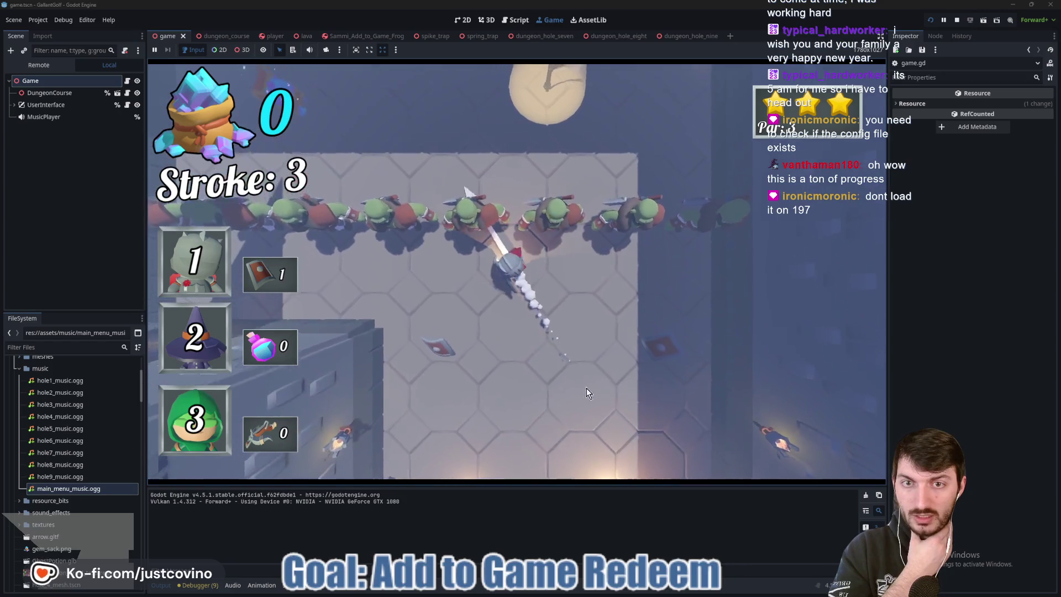
pyautogui.click(501, 304)
pyautogui.click(635, 446)
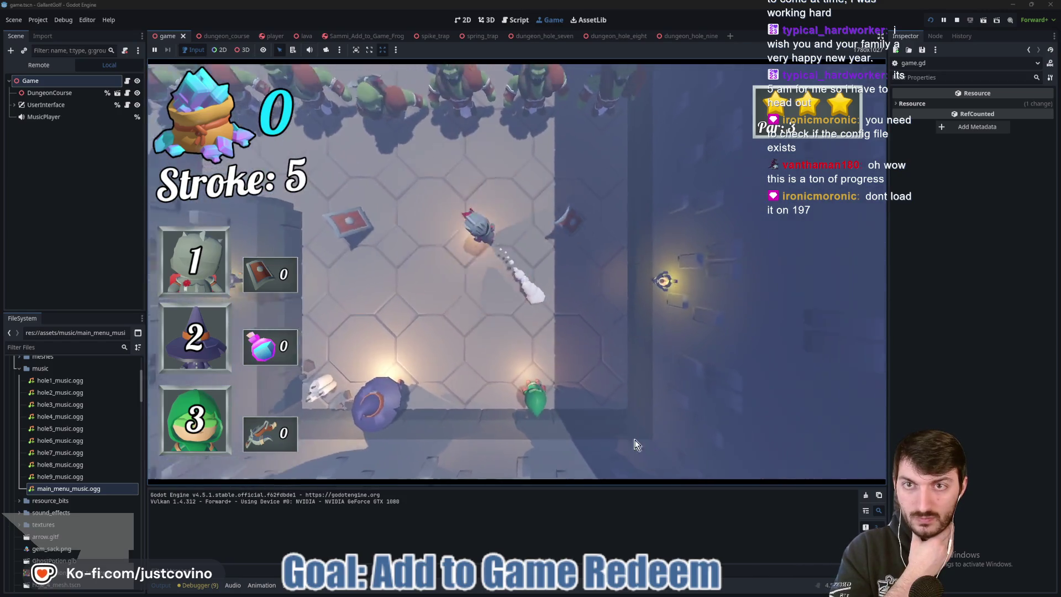
pyautogui.click(465, 284)
pyautogui.click(478, 333)
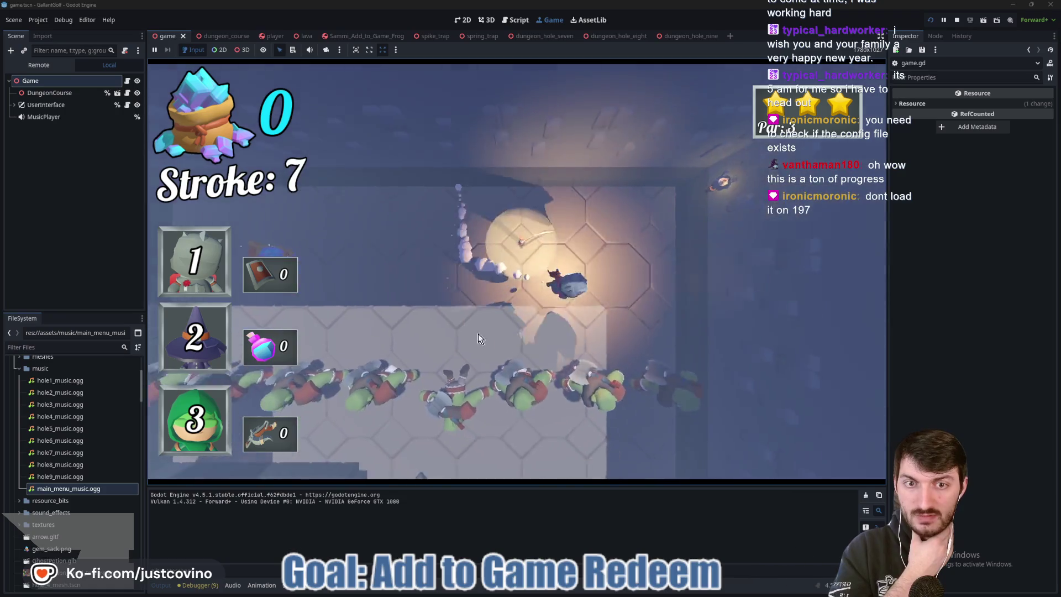
pyautogui.click(558, 346)
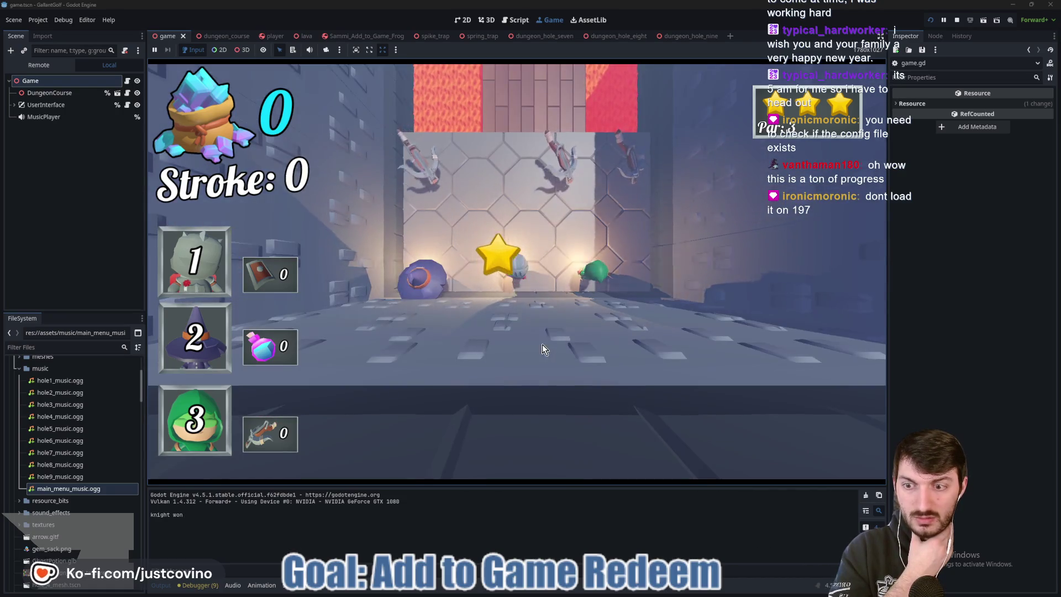
pyautogui.click(957, 19)
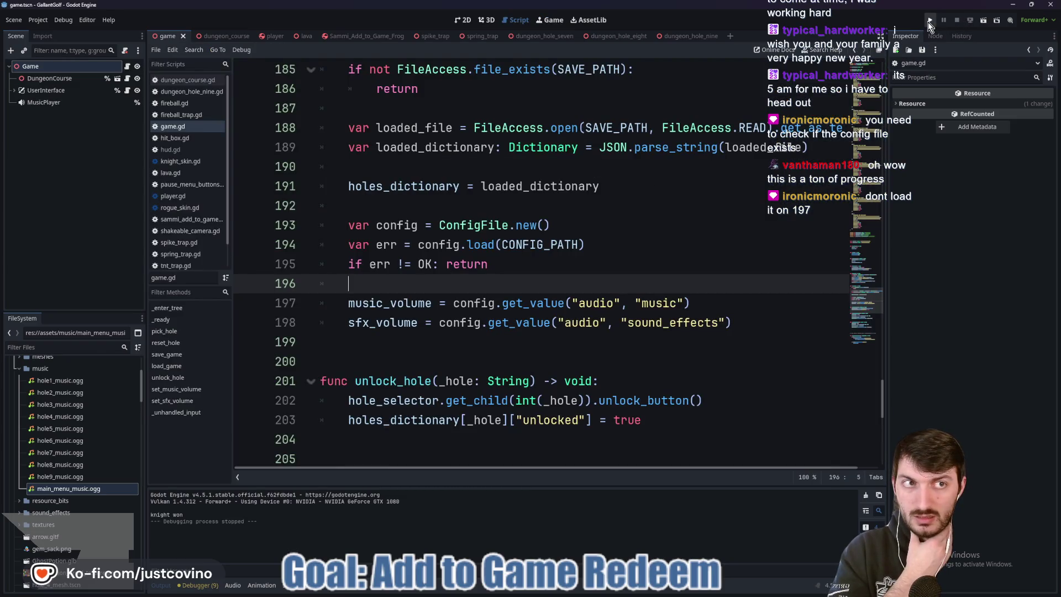
pyautogui.click(930, 21)
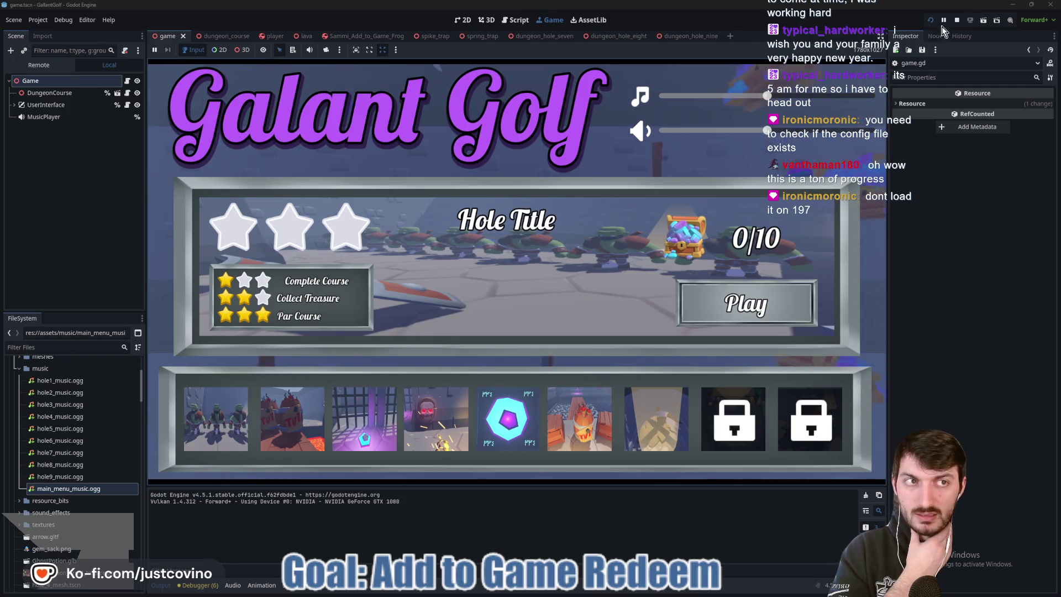
pyautogui.click(960, 18)
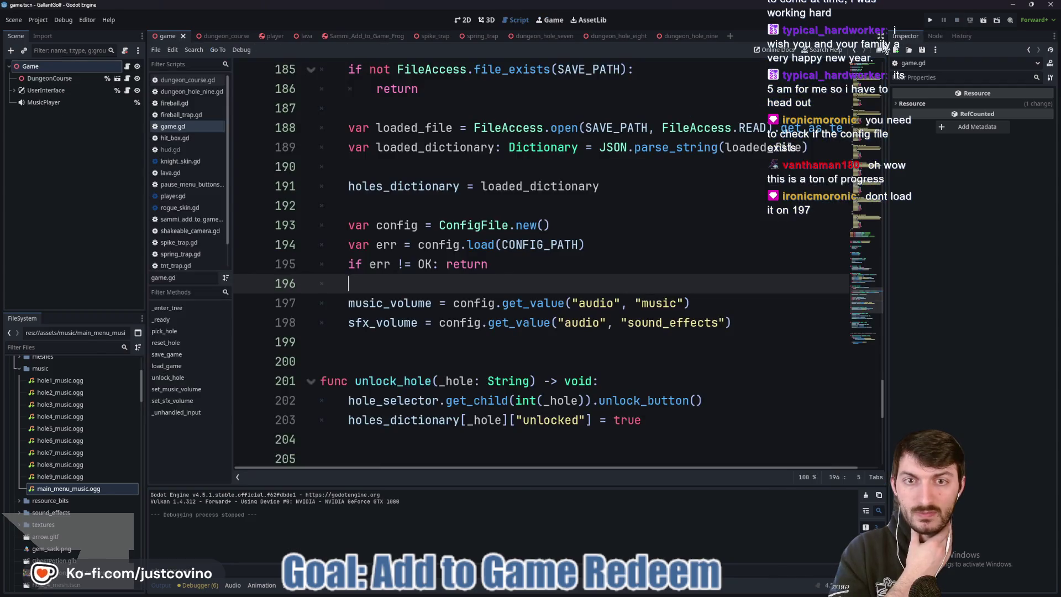
# - Temporarily delete the _ready function, save, and test-run the game without it
pyautogui.scroll(7, 466, 311)
pyautogui.scroll(5, 467, 311)
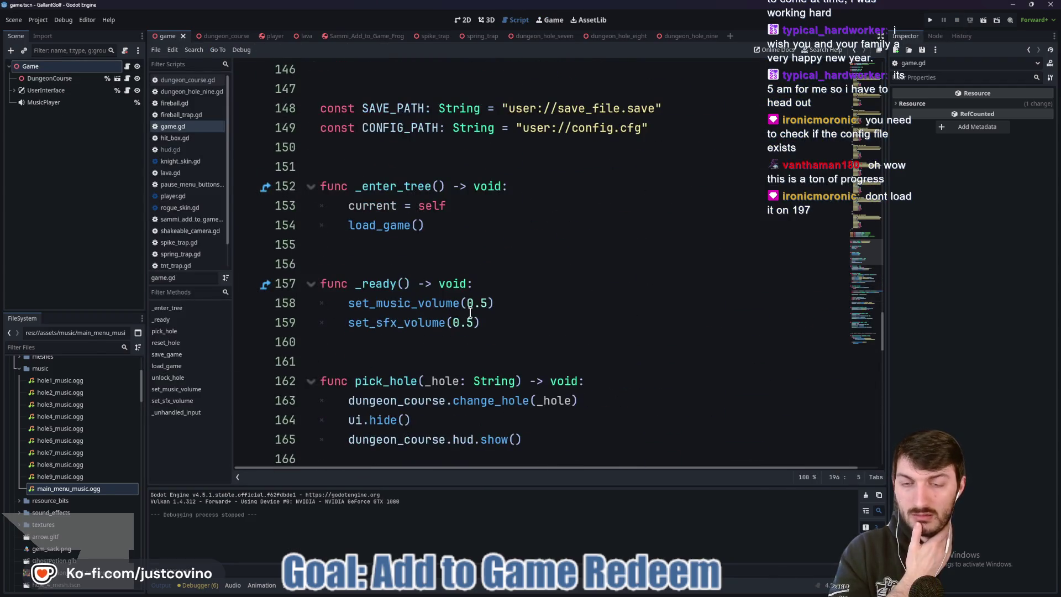
pyautogui.scroll(3, 470, 312)
pyautogui.scroll(-4, 470, 312)
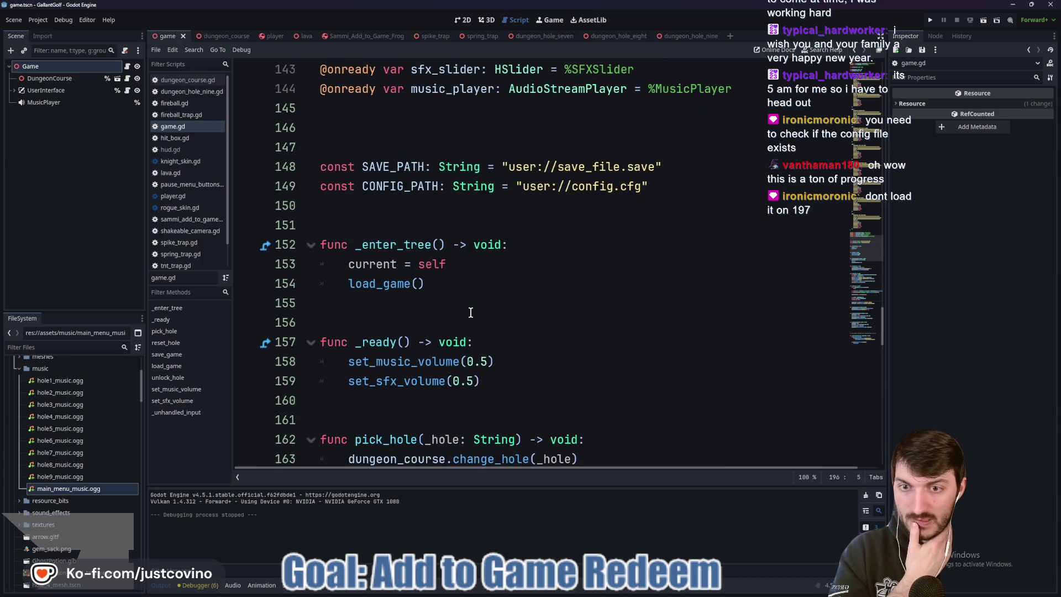
pyautogui.doubleClick(418, 248)
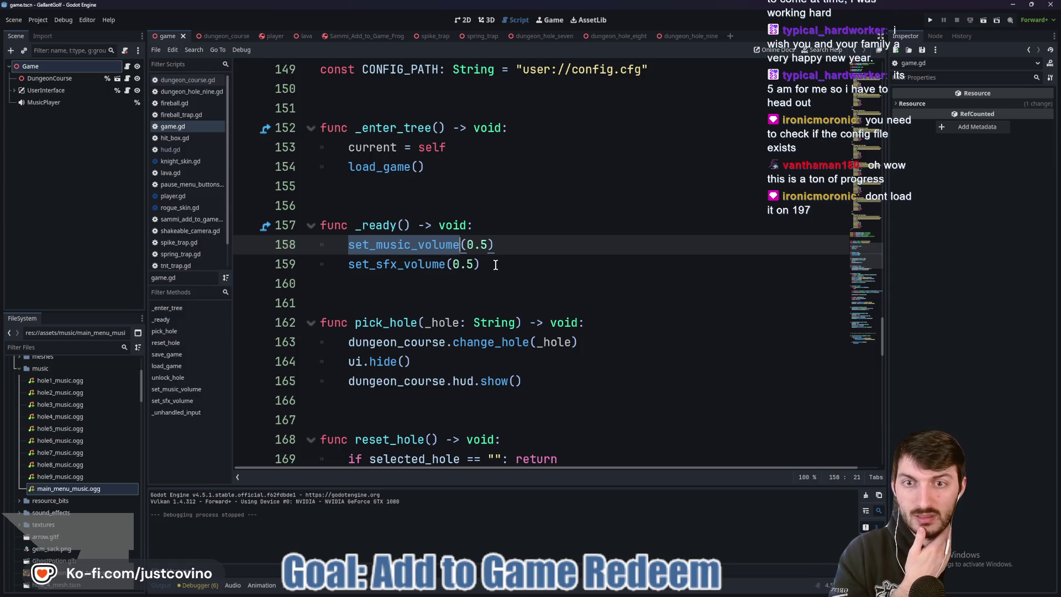
pyautogui.click(496, 265)
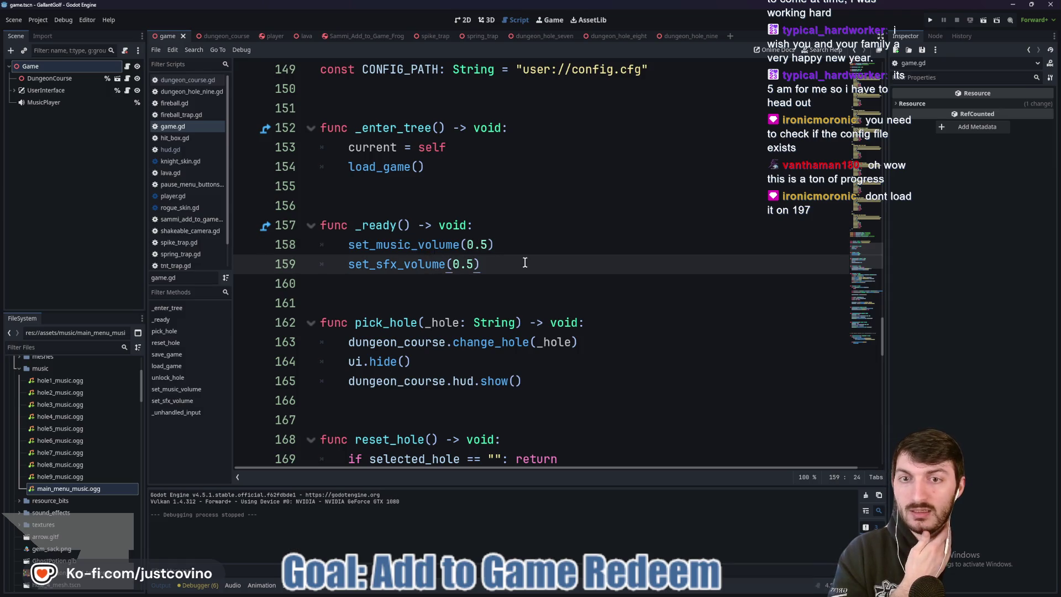
pyautogui.moveTo(525, 263)
pyautogui.mouseDown()
pyautogui.moveTo(331, 246)
pyautogui.moveTo(287, 227)
pyautogui.mouseUp()
pyautogui.press('BackSpace')
pyautogui.press('BackSpace')
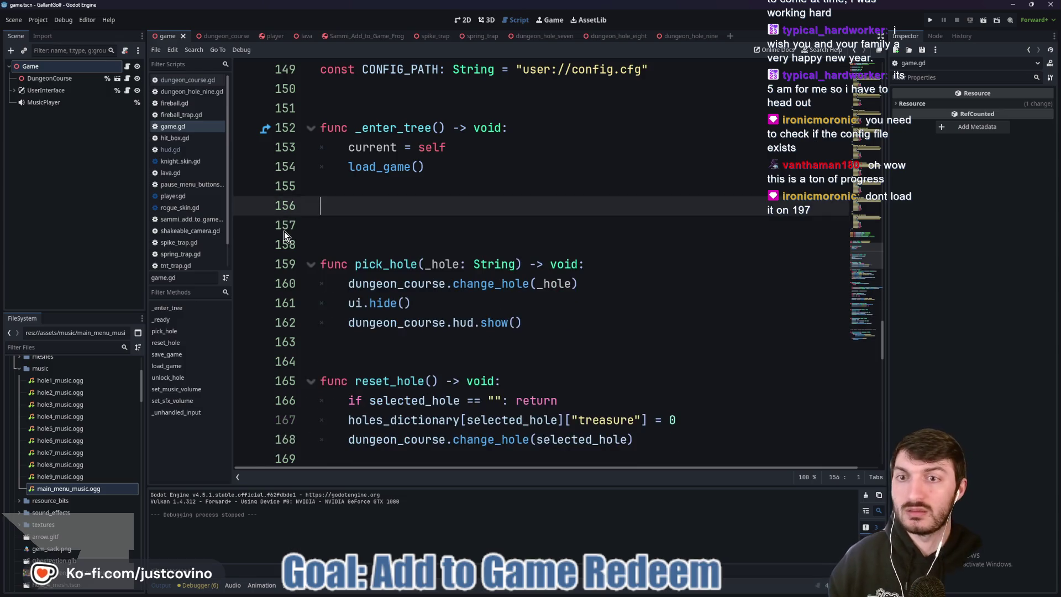
pyautogui.press('BackSpace')
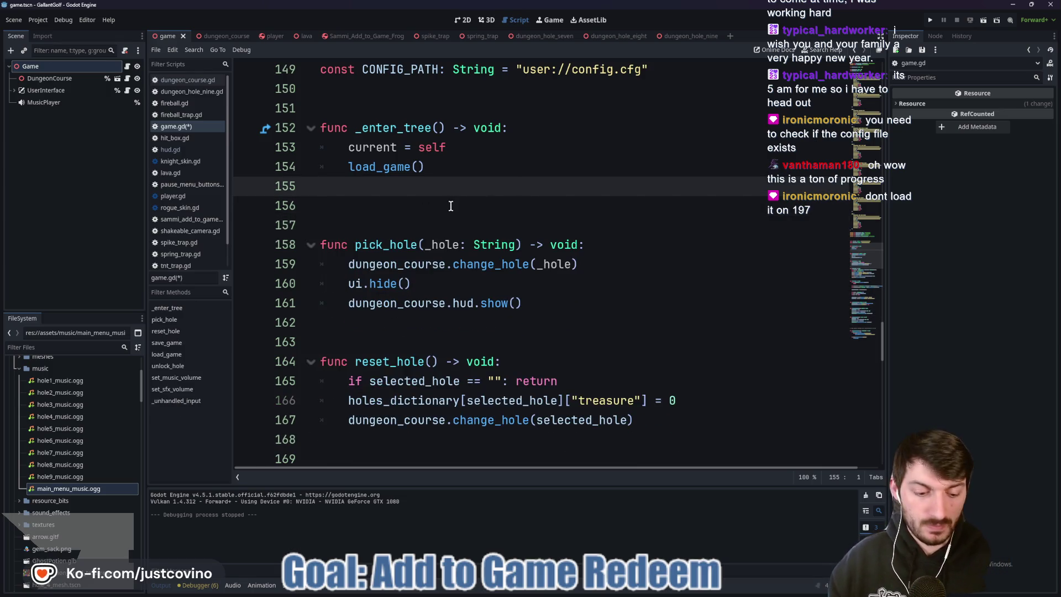
pyautogui.press('Delete')
pyautogui.hotkey('ctrl', 's')
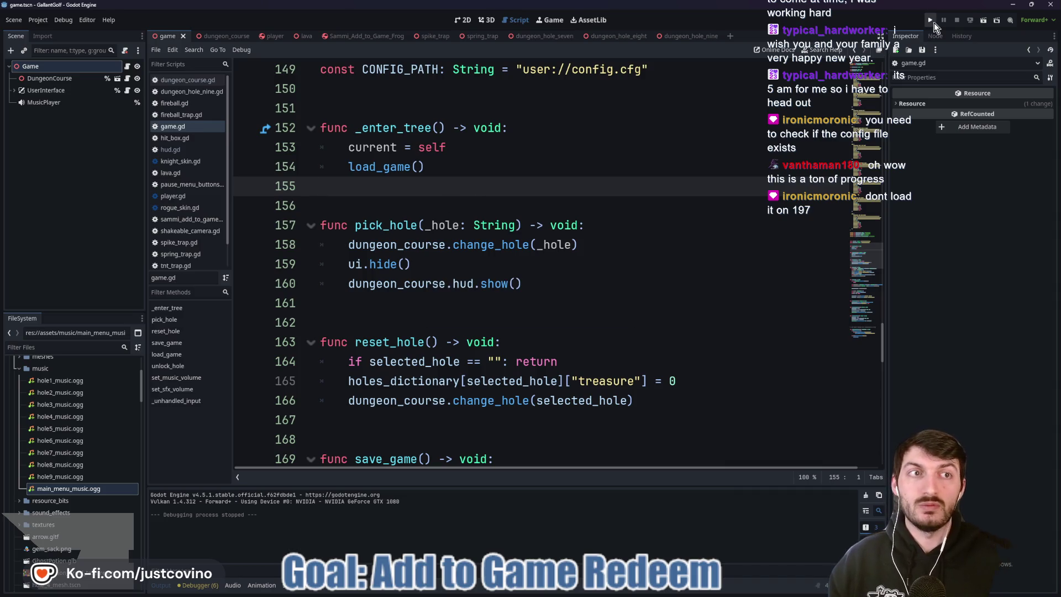
pyautogui.click(933, 21)
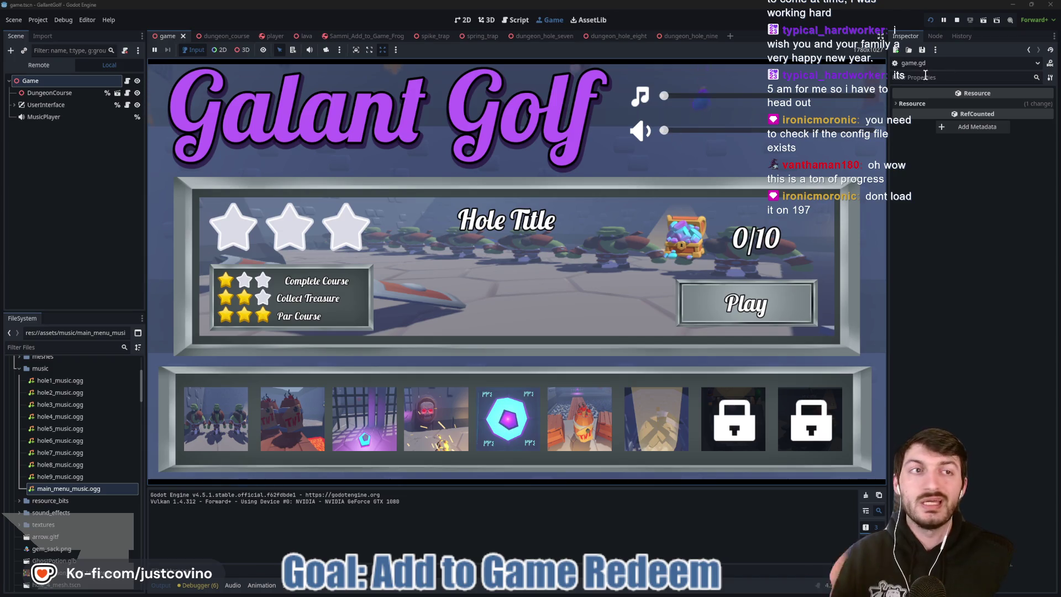
pyautogui.click(959, 21)
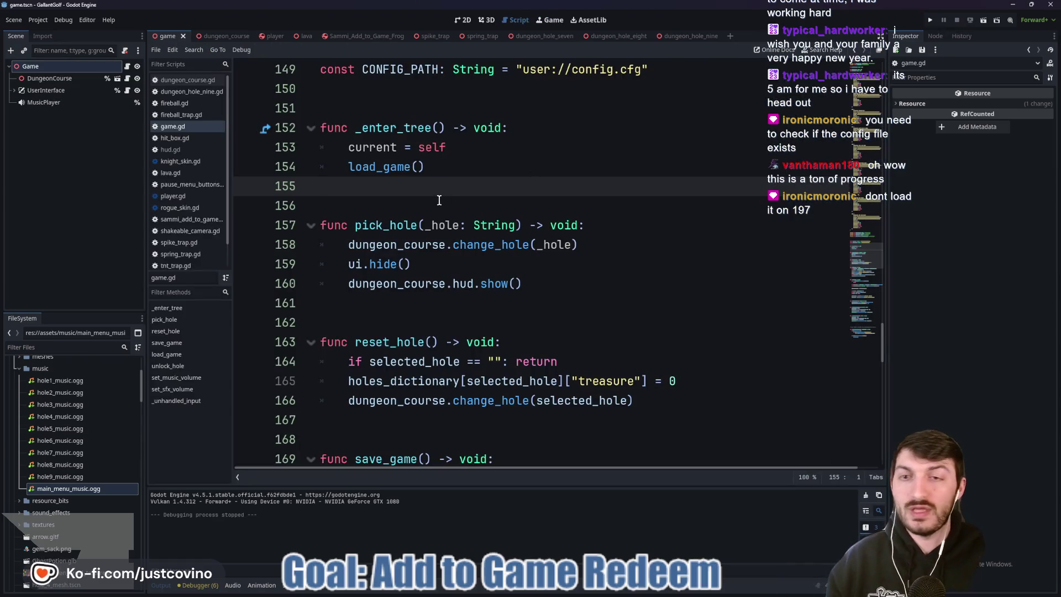
# - Restore _ready, replace both 0.5 arguments with music_volume and sfx_volume, then save and run
pyautogui.hotkey('ctrl', 'z')
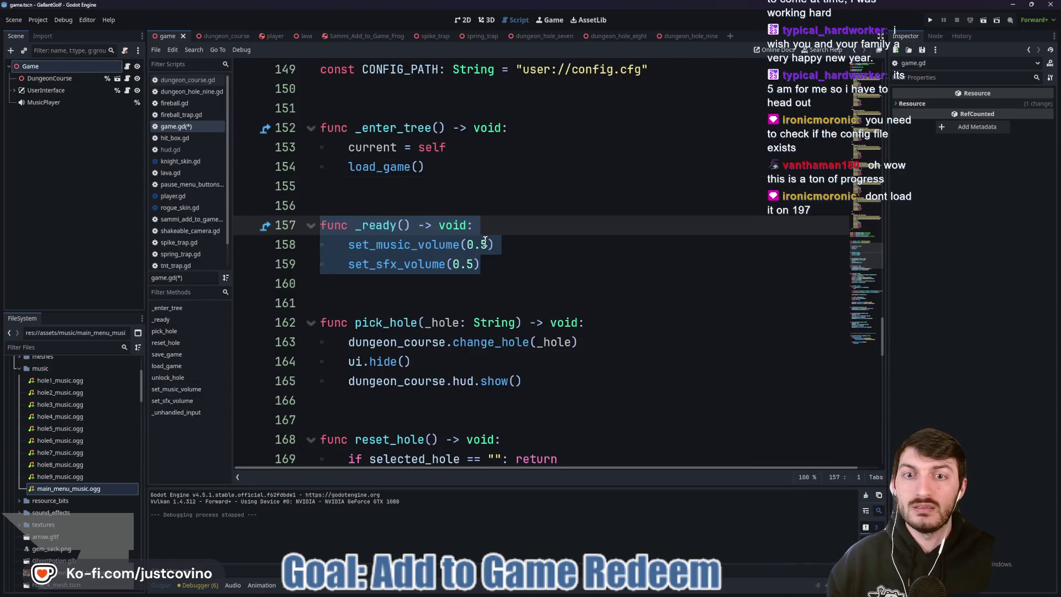
pyautogui.click(488, 244)
pyautogui.hotkey('ctrl', 'd')
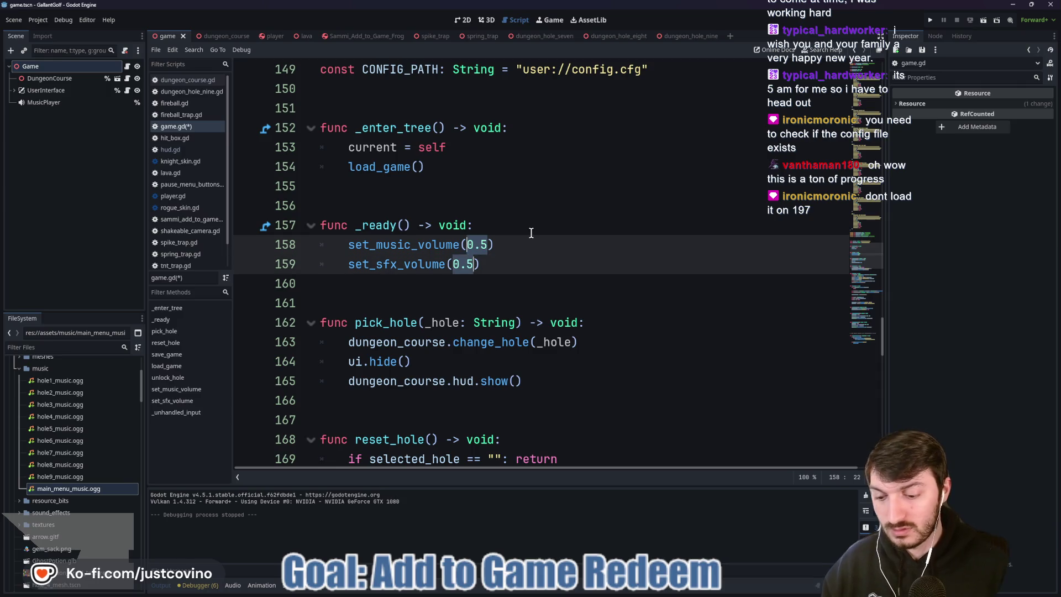
pyautogui.write('music')
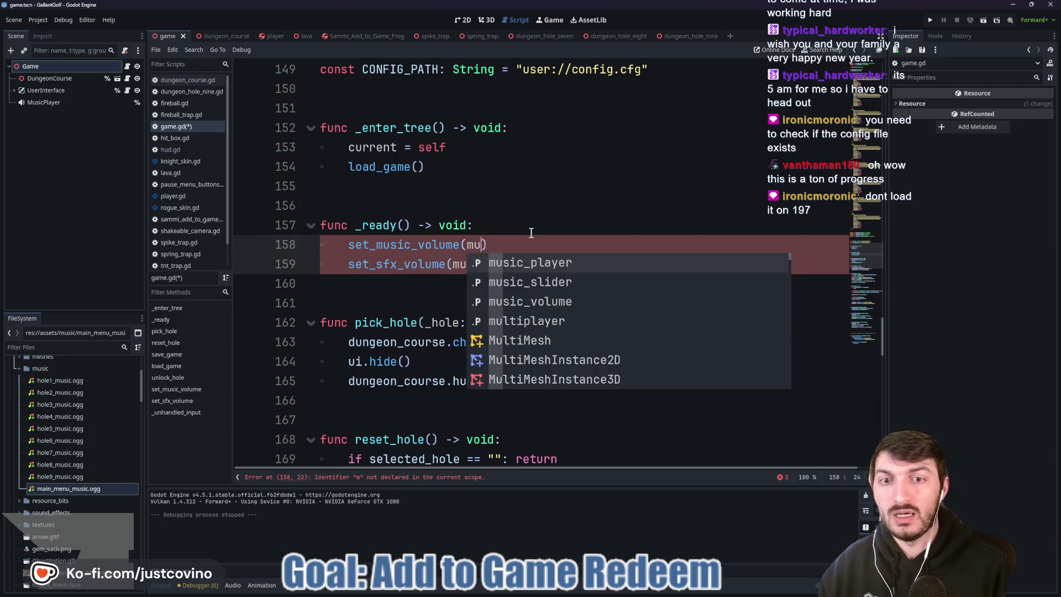
pyautogui.write('_volume')
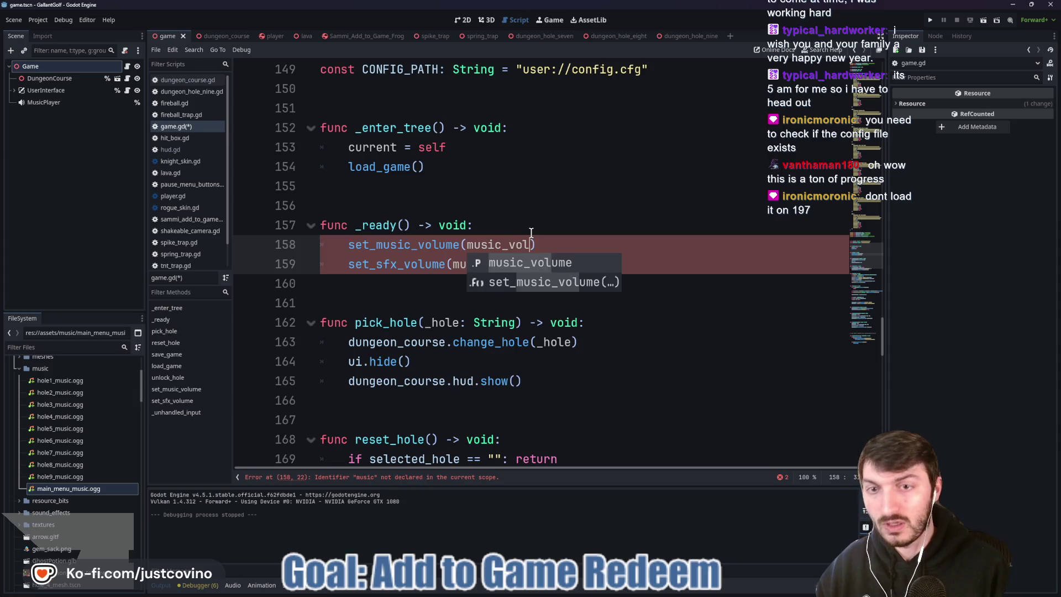
pyautogui.click(515, 241)
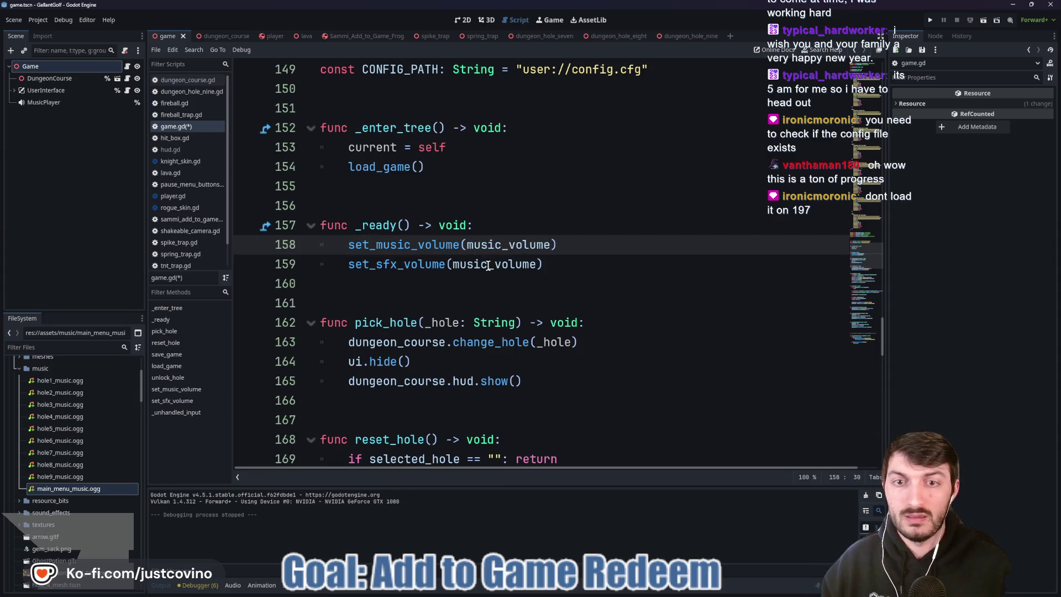
pyautogui.moveTo(488, 266); pyautogui.dragTo(455, 266)
pyautogui.write('sfx')
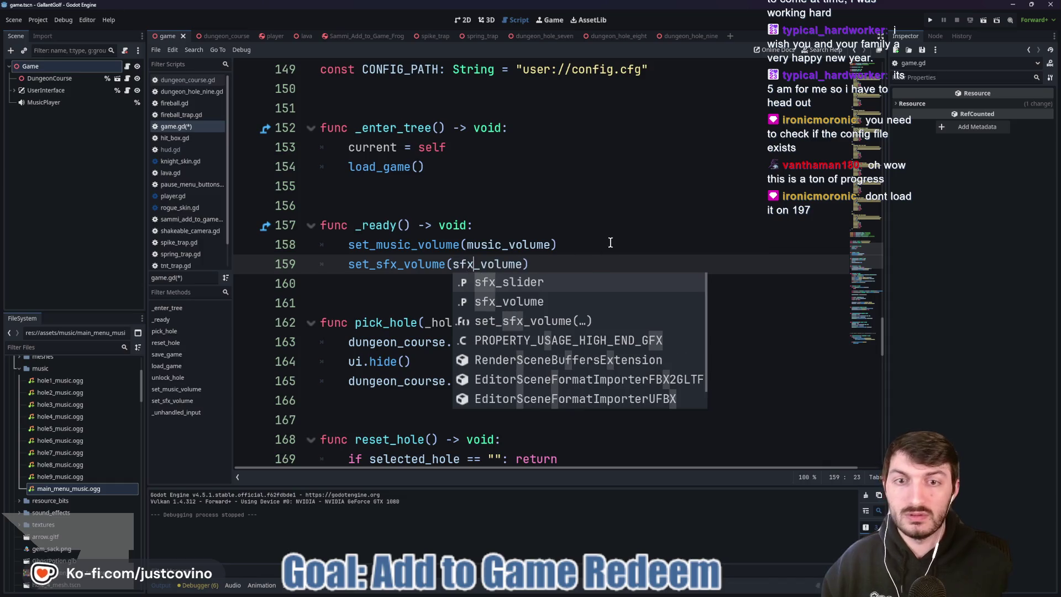
pyautogui.click(592, 269)
pyautogui.hotkey('ctrl', 's')
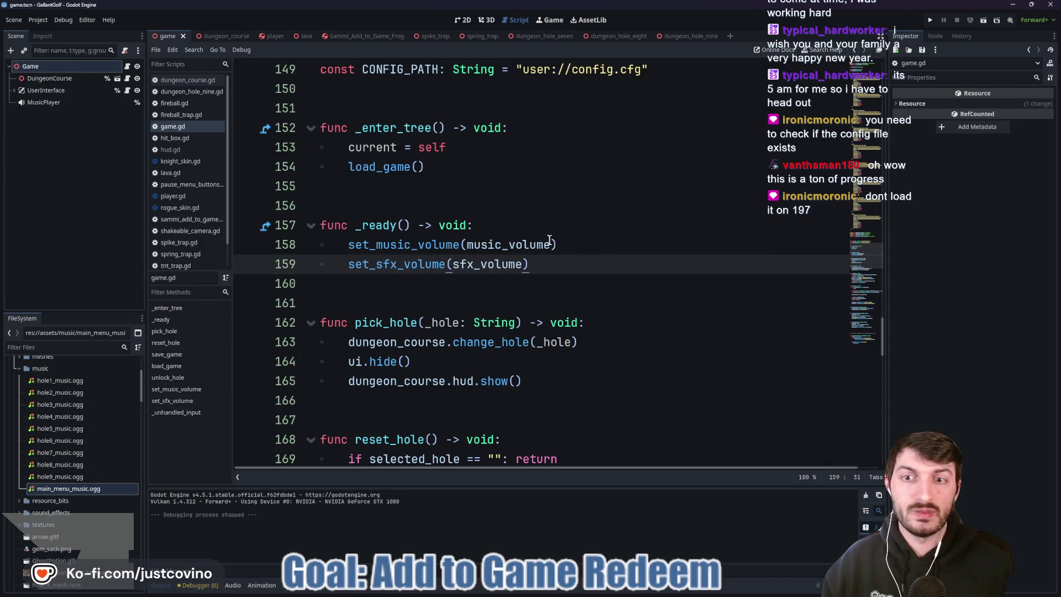
pyautogui.click(930, 20)
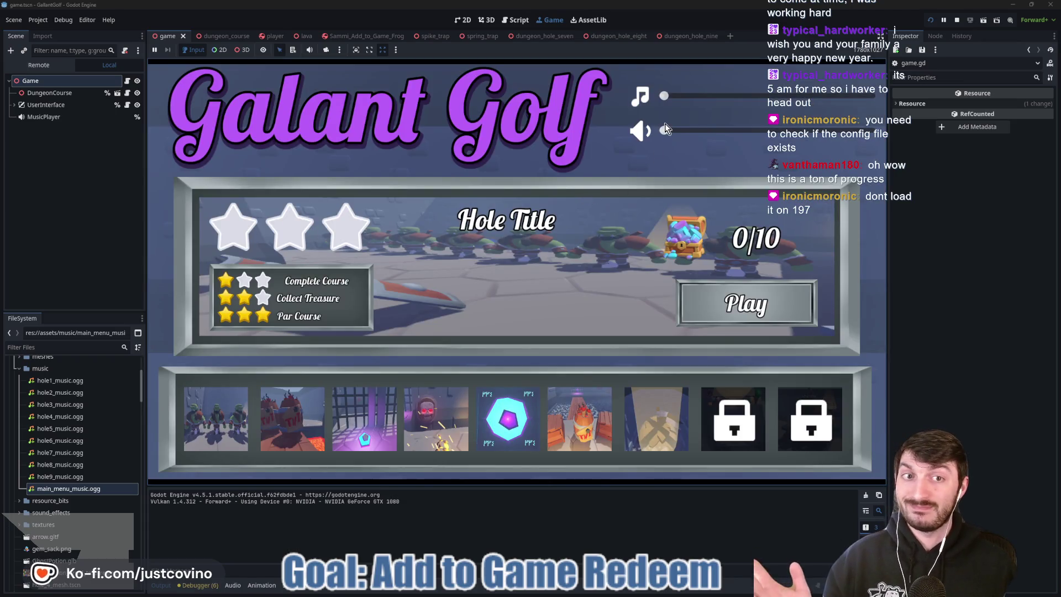
pyautogui.moveTo(664, 128); pyautogui.dragTo(739, 129)
pyautogui.moveTo(664, 96); pyautogui.dragTo(767, 95)
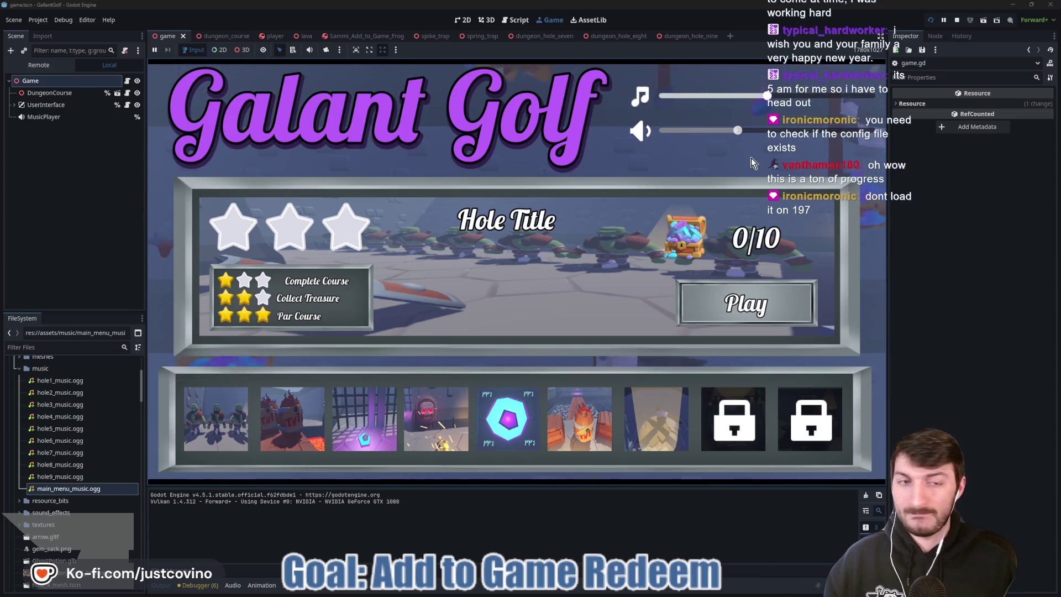
pyautogui.moveTo(739, 130)
pyautogui.mouseDown()
pyautogui.moveTo(769, 131)
pyautogui.moveTo(717, 131)
pyautogui.mouseUp()
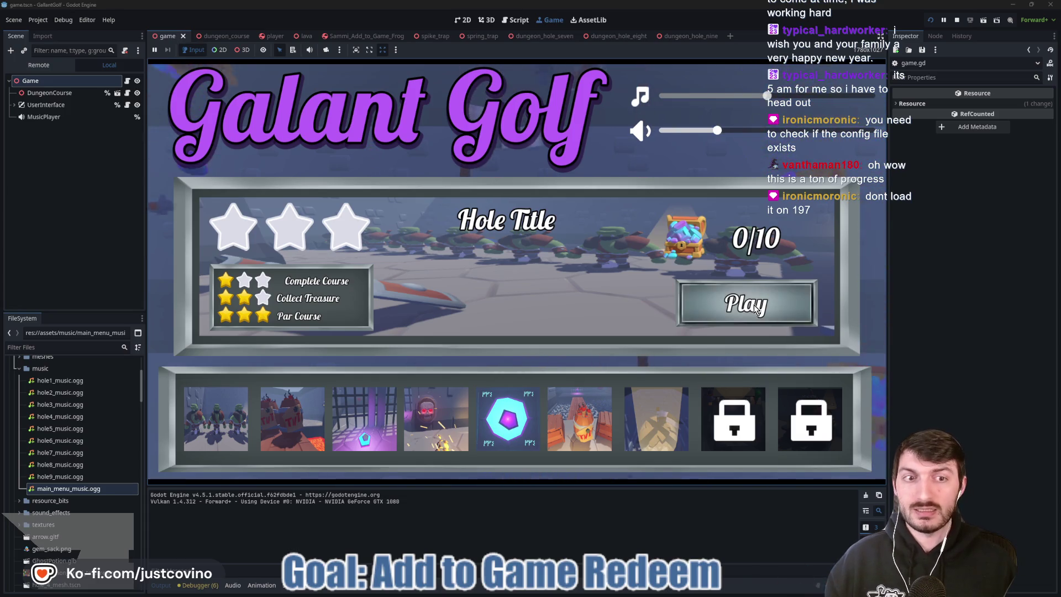
pyautogui.click(618, 320)
pyautogui.click(516, 379)
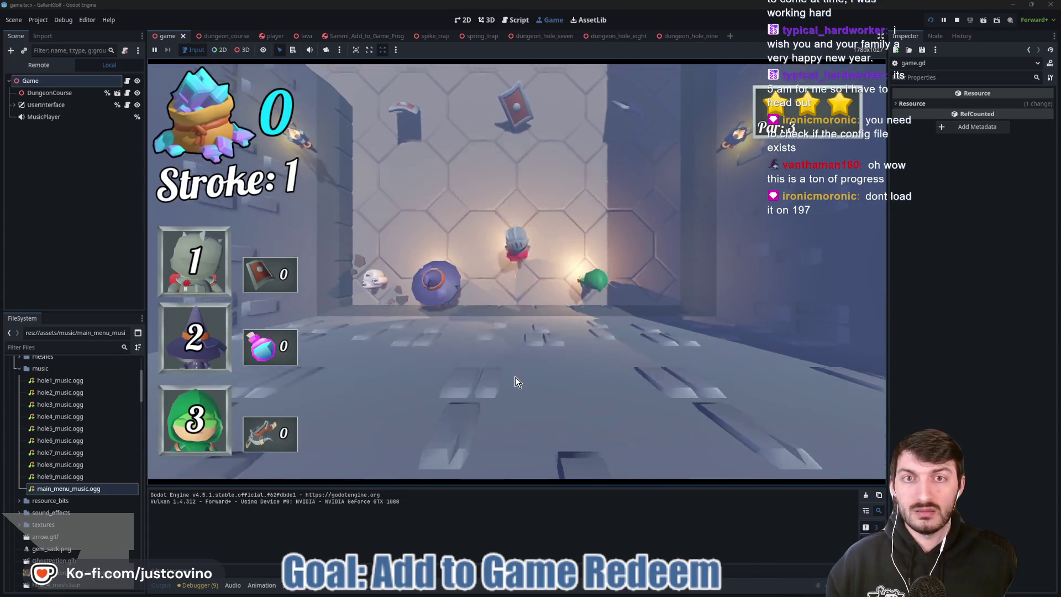
pyautogui.moveTo(511, 263); pyautogui.dragTo(523, 426)
pyautogui.moveTo(523, 329); pyautogui.dragTo(551, 538)
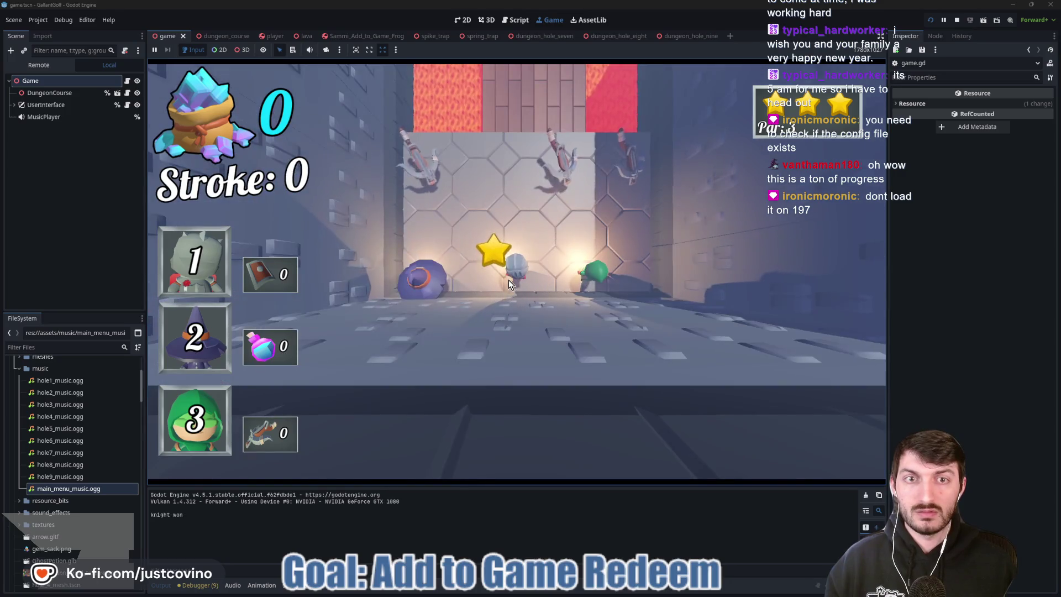
pyautogui.click(957, 20)
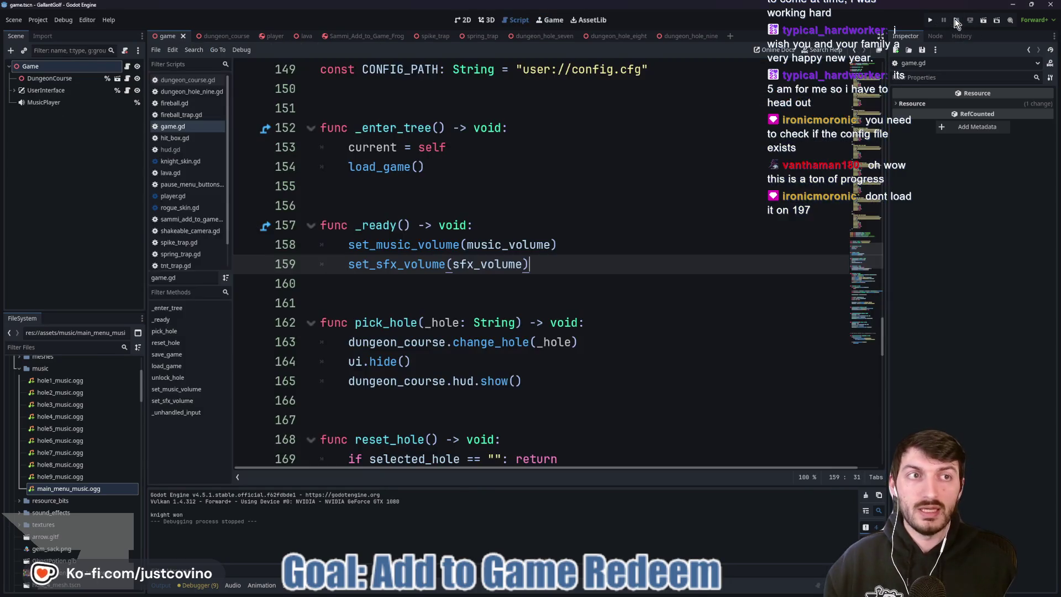
pyautogui.click(927, 20)
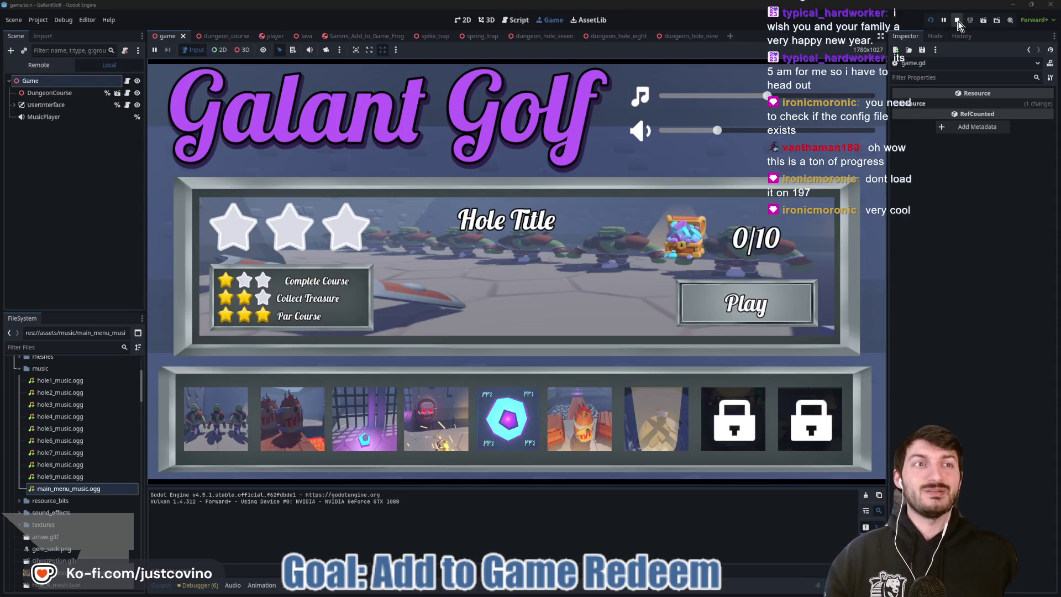
pyautogui.click(957, 20)
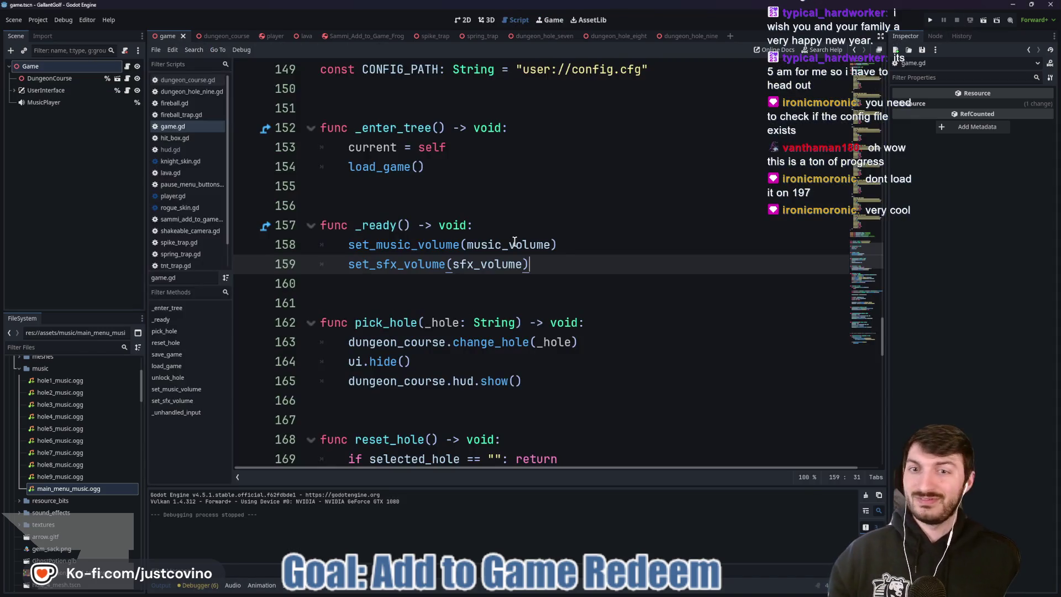
# - Commit the 24 changed files to ability_rework with the summary 'Music Added'
pyautogui.click(500, 204)
pyautogui.click(578, 591)
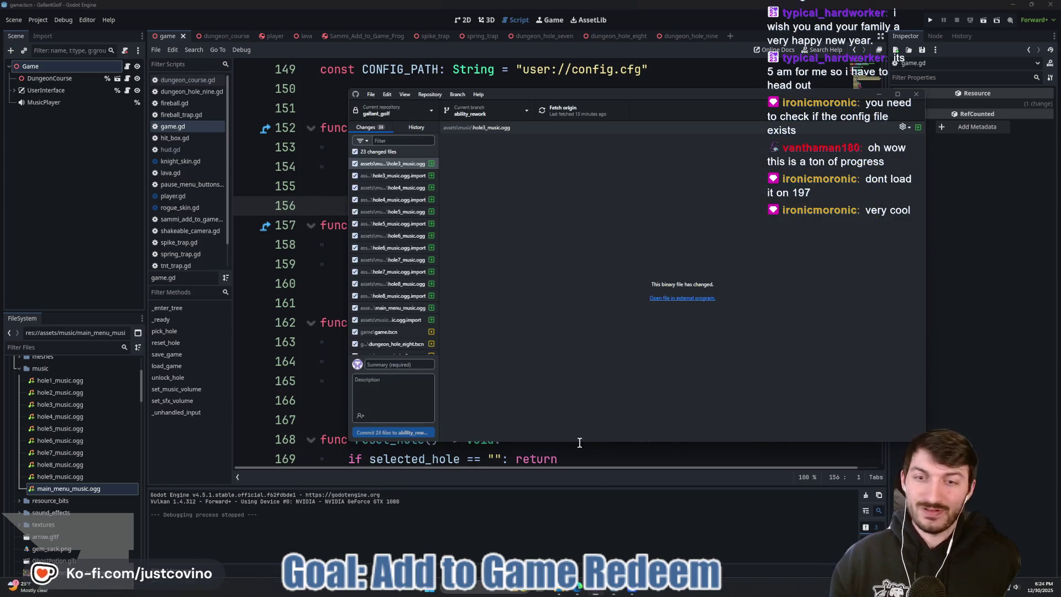
pyautogui.write('Music SFX Ad')
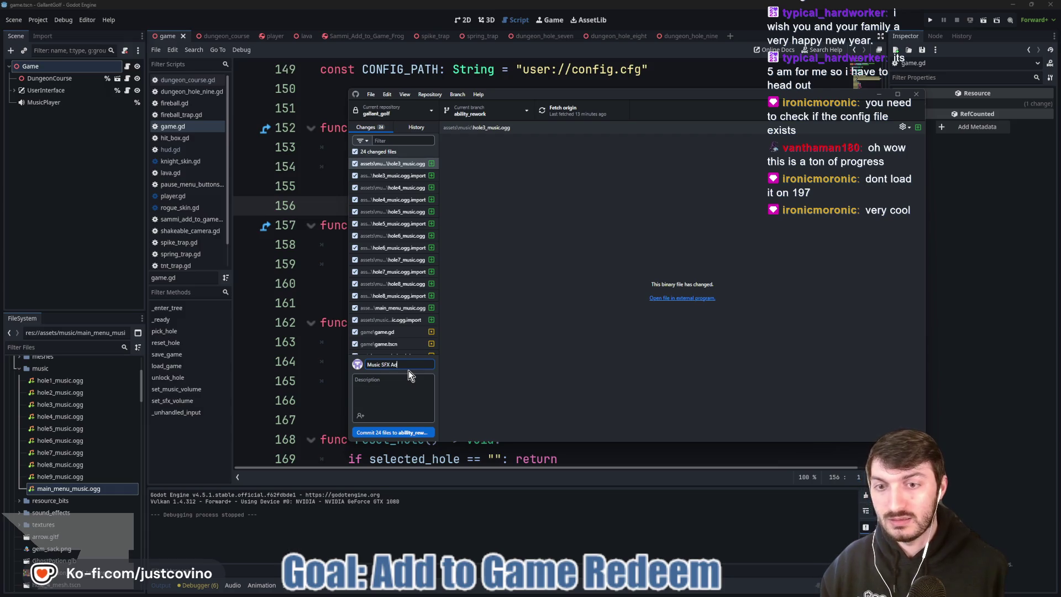
pyautogui.press('BackSpace')
pyautogui.press('BackSpace')
pyautogui.press('BackSpace')
pyautogui.press('BackSpace')
pyautogui.press('BackSpace')
pyautogui.press('BackSpace')
pyautogui.write('Added')
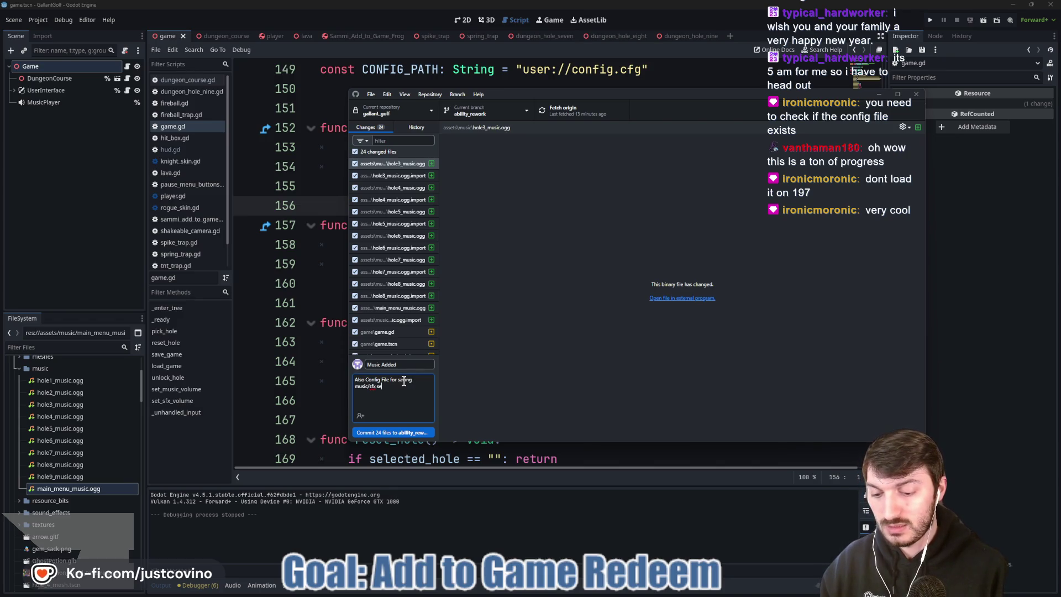
pyautogui.click(415, 432)
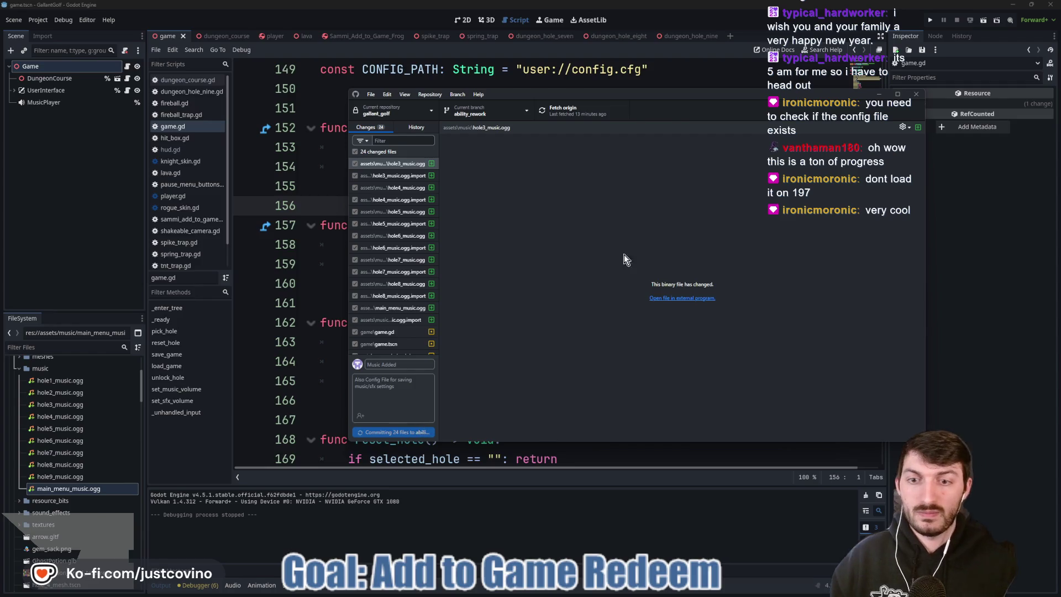
# - Push the commit to origin and go back to game.gd in Godot
pyautogui.click(780, 208)
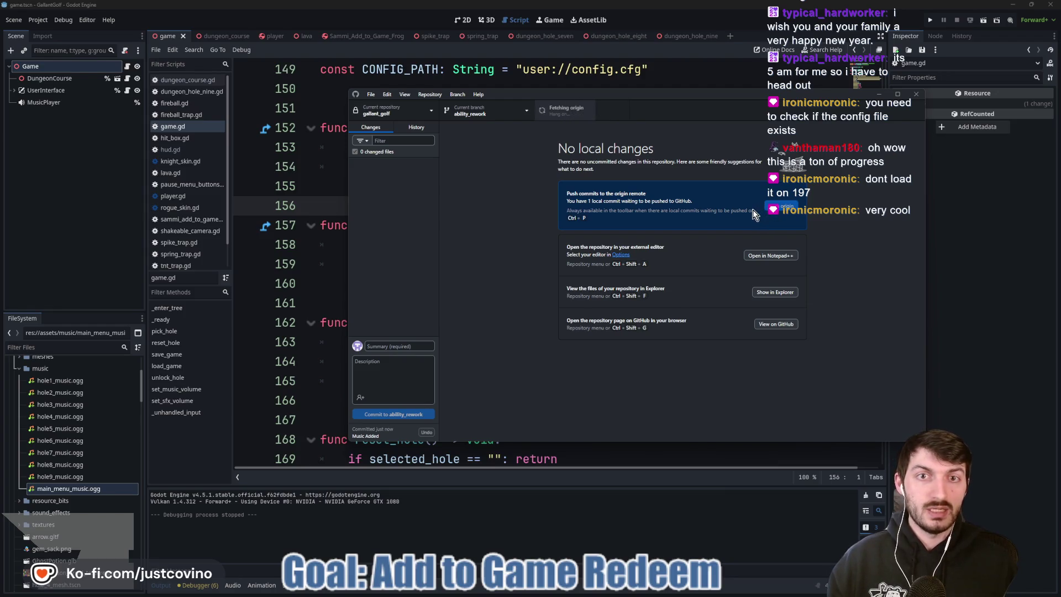
pyautogui.click(989, 217)
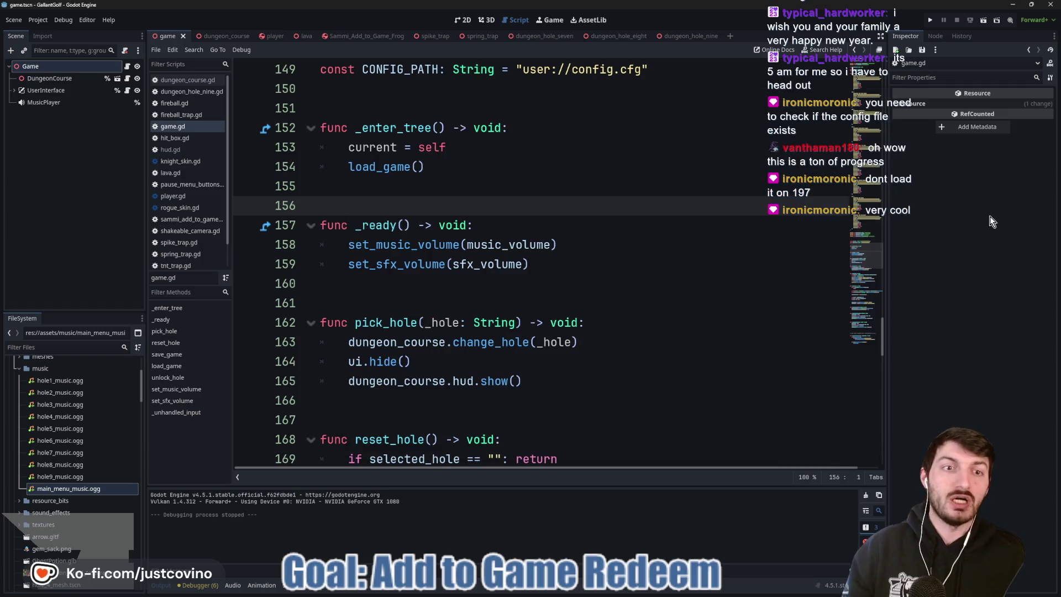
pyautogui.click(532, 228)
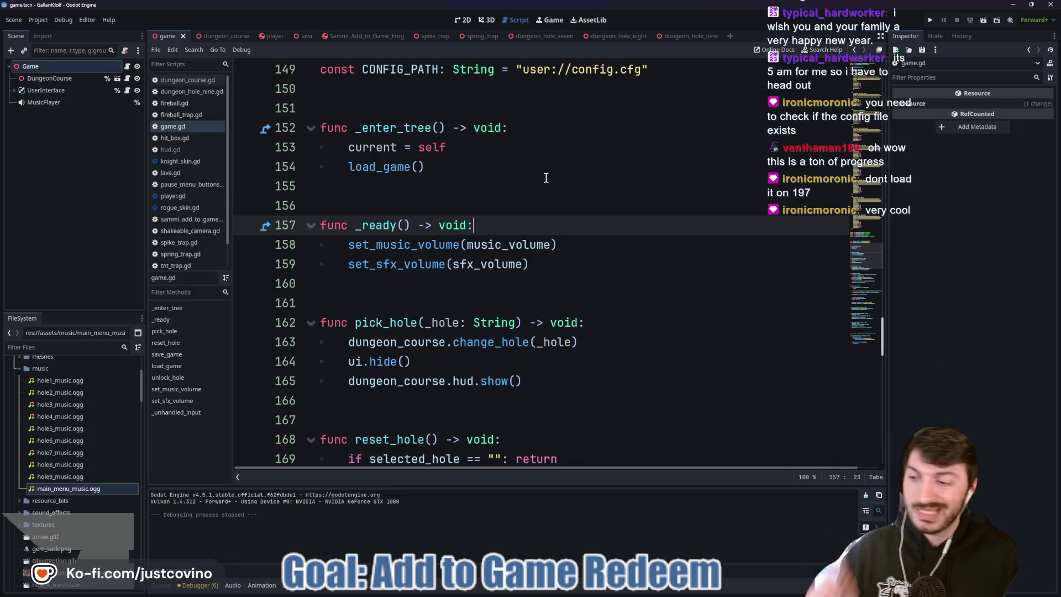